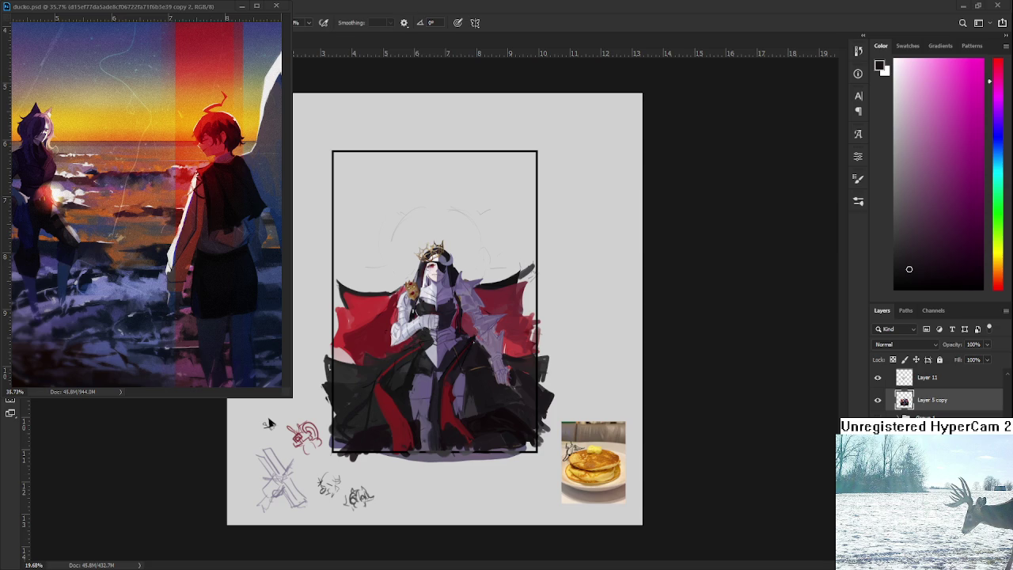
Zoom in on the figure and sample the black dress's dark tone as the brush colour.
{"action": "scroll", "coordinate": [448, 368], "scroll_direction": "up", "scroll_amount": 2}
{"action": "scroll", "coordinate": [443, 369], "scroll_direction": "up", "scroll_amount": 1}
{"action": "scroll", "coordinate": [439, 369], "scroll_direction": "down", "scroll_amount": 1}
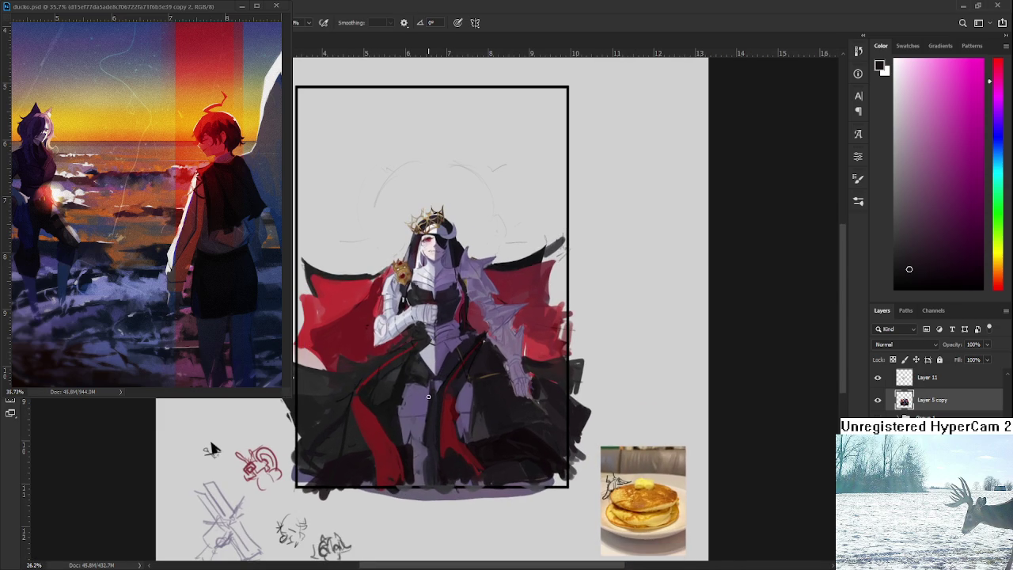
{"action": "left_click", "coordinate": [397, 381]}
{"action": "left_click", "coordinate": [367, 357], "text": "alt"}
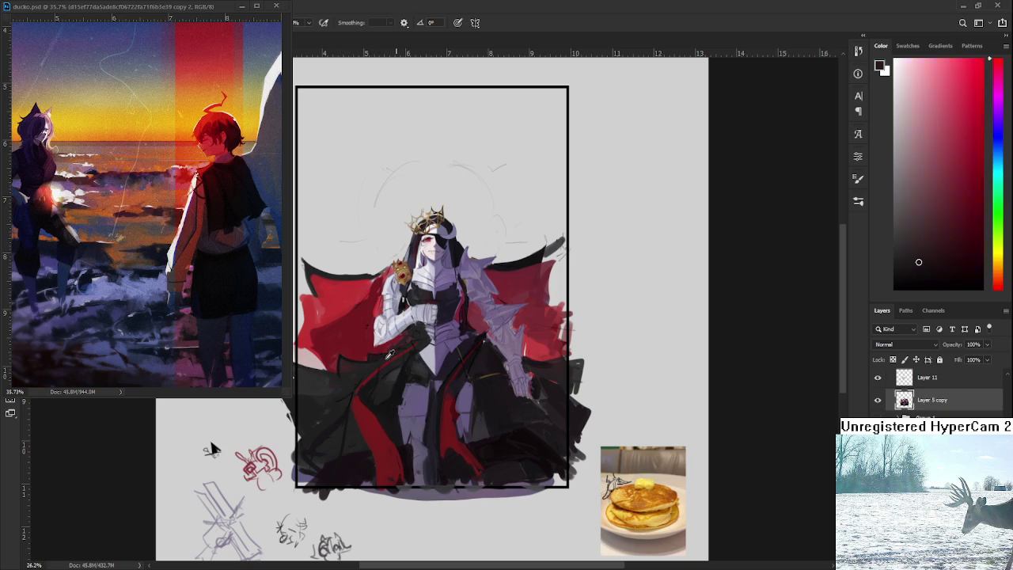
{"action": "left_click", "coordinate": [401, 380], "text": "alt"}
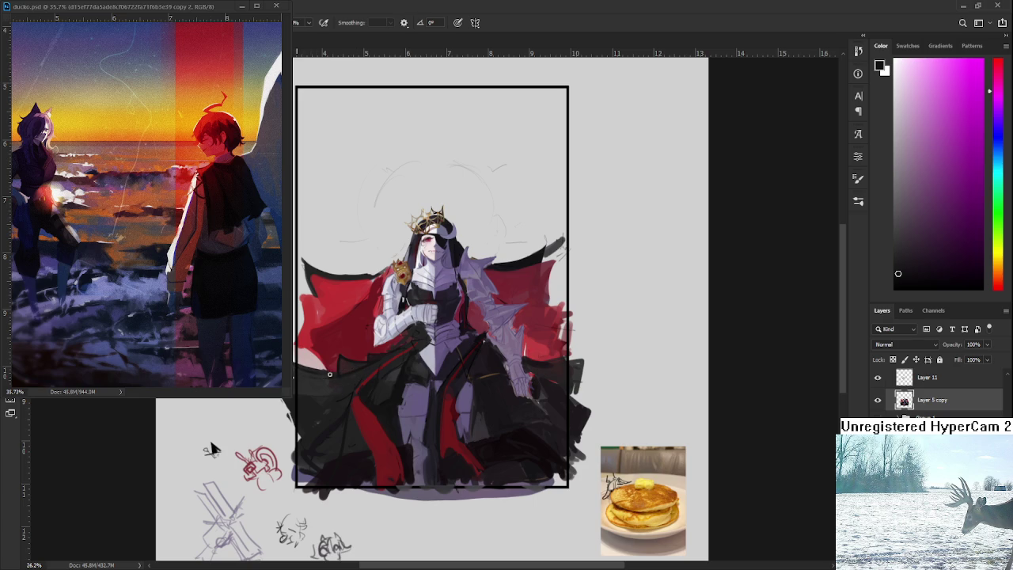
{"action": "left_click", "coordinate": [336, 380], "text": "alt"}
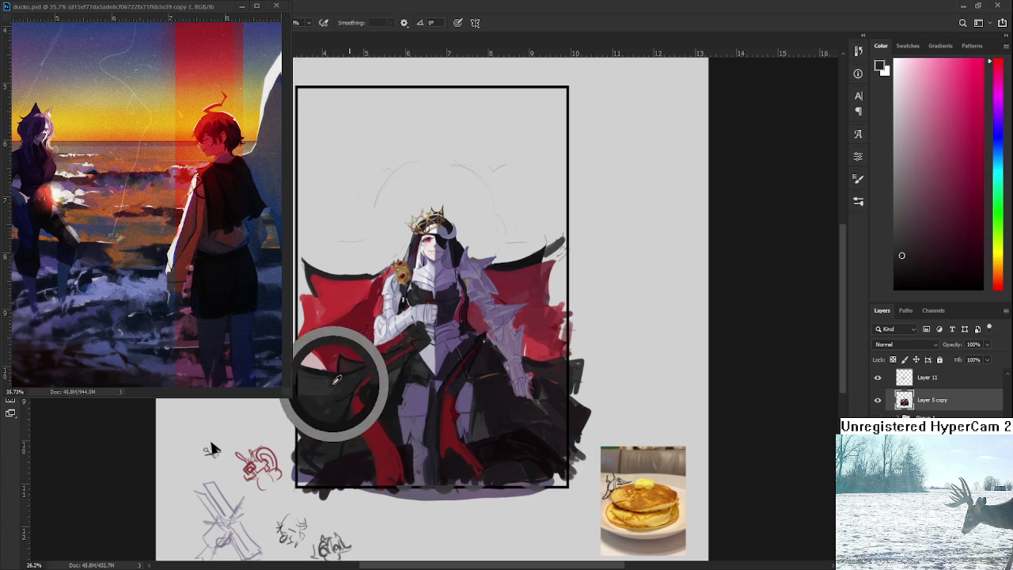
Resample dark dress tones and paint deeper black shading into the lower-left cape folds.
{"action": "left_click", "coordinate": [345, 371], "text": "alt"}
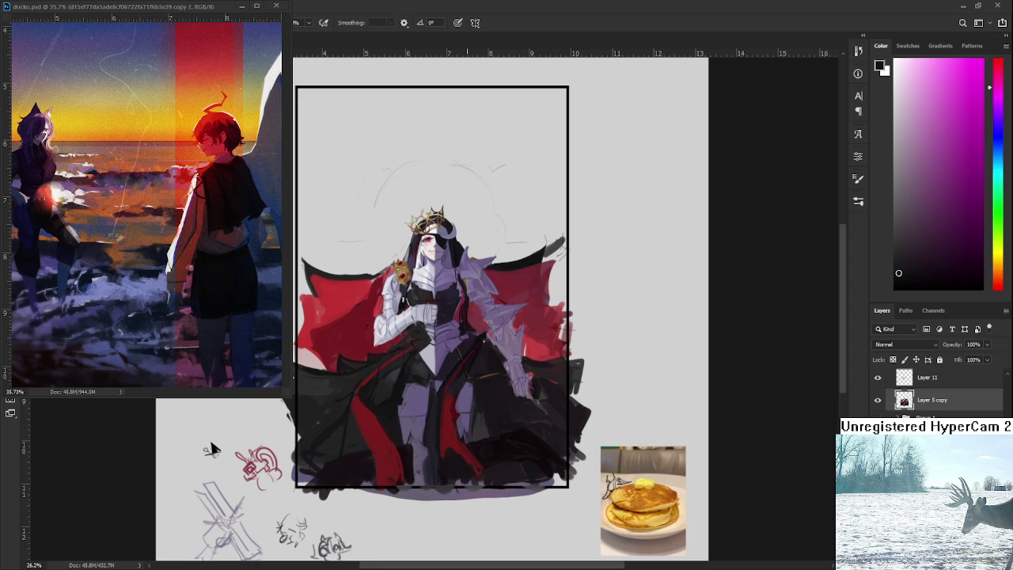
{"action": "left_click", "coordinate": [408, 374], "text": "alt"}
Sample dark dress tones and the stripe's red to touch up the red skirt stripe.
{"action": "left_click", "coordinate": [436, 386], "text": "alt"}
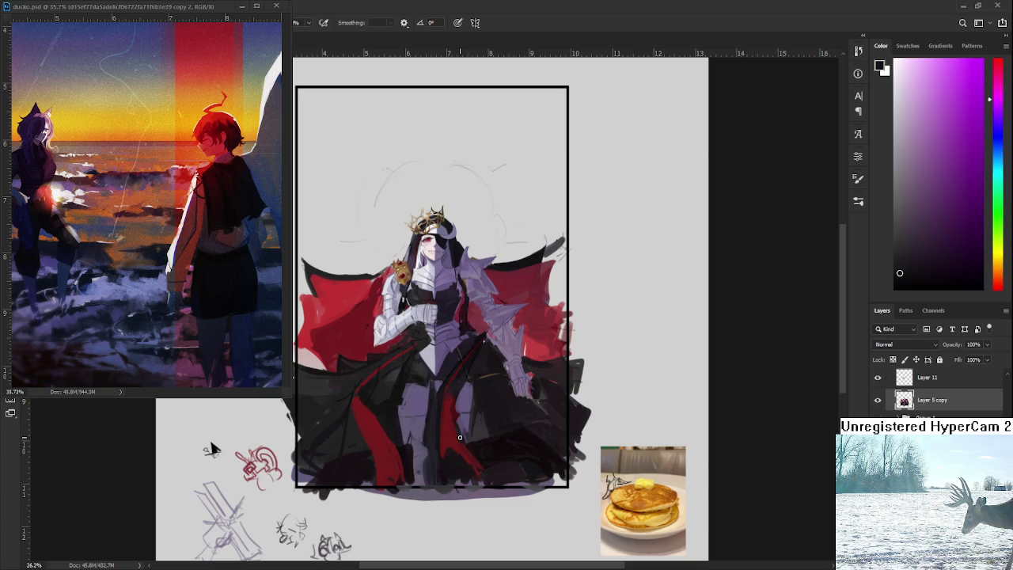
{"action": "left_click", "coordinate": [481, 419], "text": "alt"}
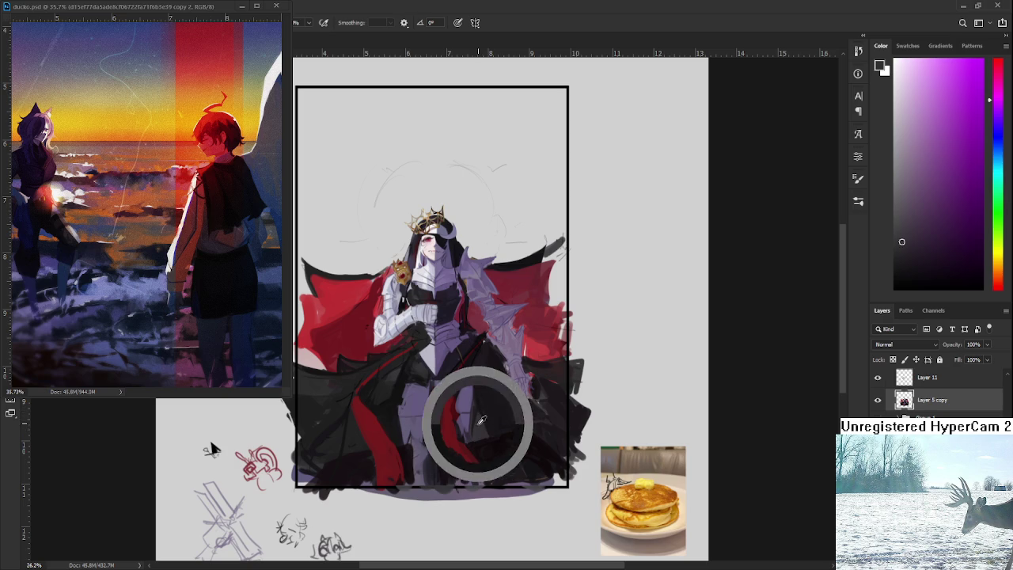
{"action": "left_click", "coordinate": [503, 443], "text": "alt"}
{"action": "left_click", "coordinate": [503, 446], "text": "alt"}
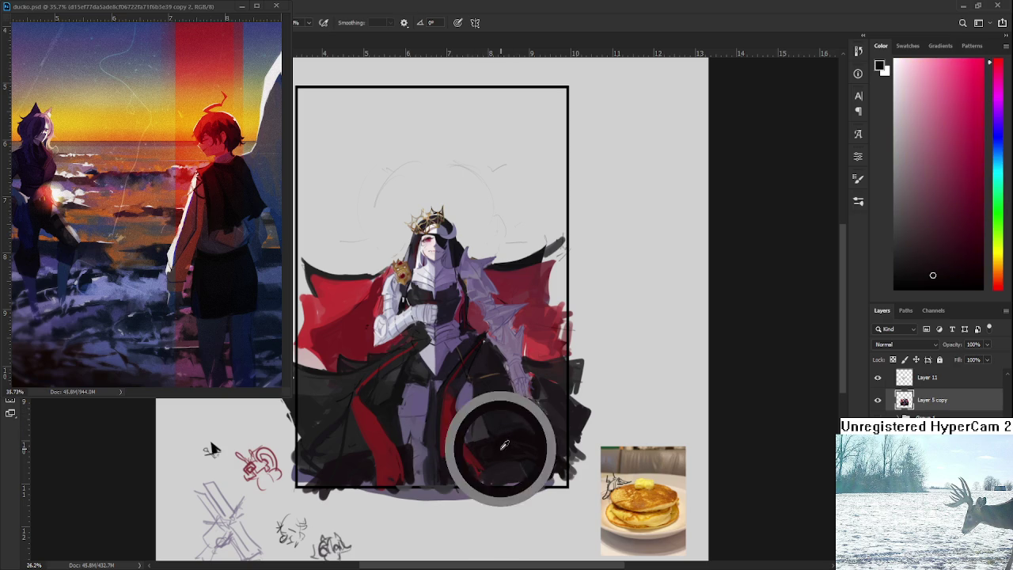
Bring the left red cape into view, sample a brighter red, and retouch it with eraser and brush.
{"action": "left_click_drag", "start_coordinate": [518, 415], "coordinate": [550, 469]}
{"action": "left_click", "coordinate": [395, 325], "text": "alt"}
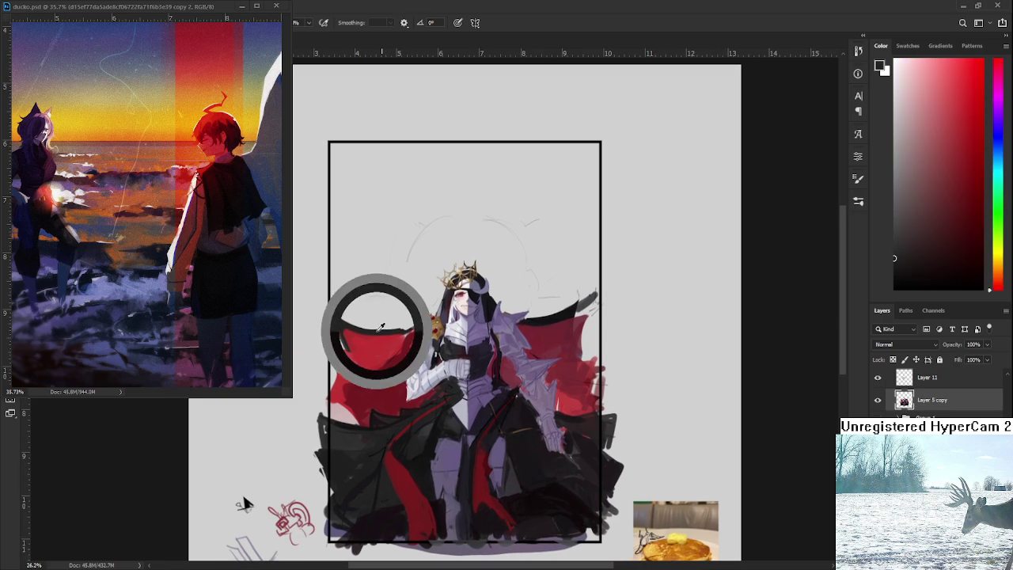
{"action": "key", "text": "e"}
{"action": "key", "text": "b"}
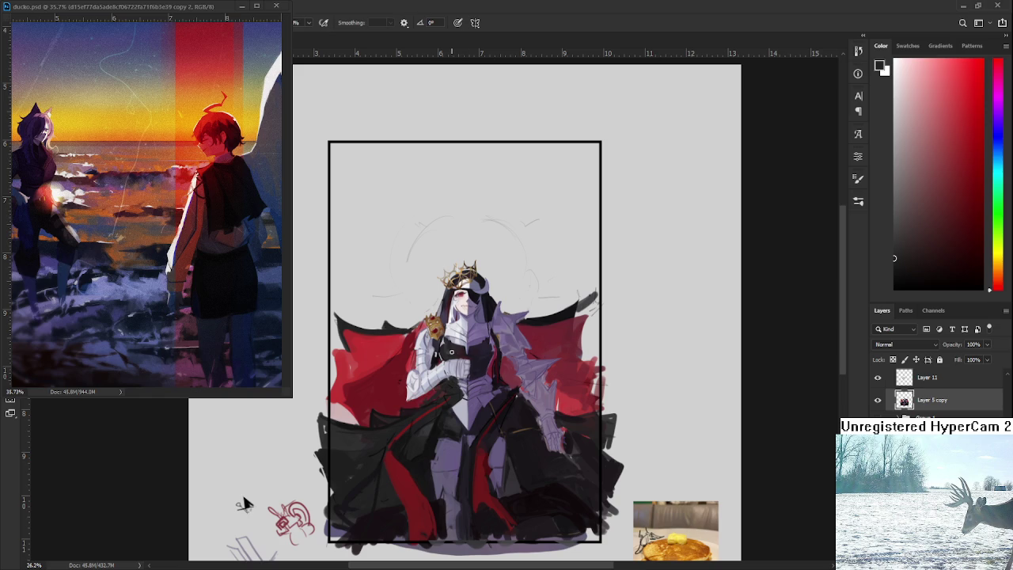
Repaint the cape beside the left arm, alternating bright and dark reds sampled from it.
{"action": "left_click", "coordinate": [402, 337], "text": "alt"}
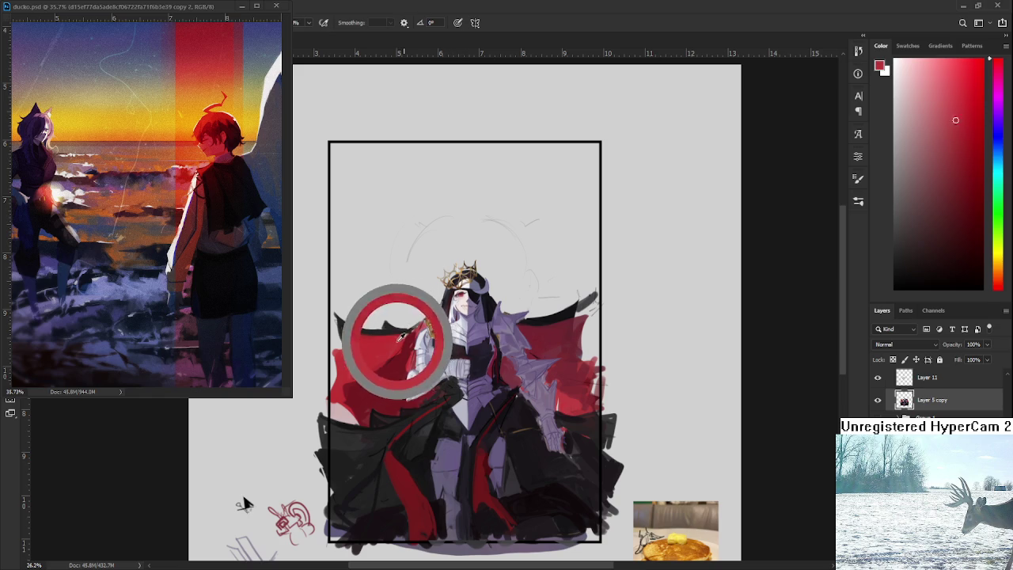
{"action": "left_click", "coordinate": [410, 334], "text": "alt"}
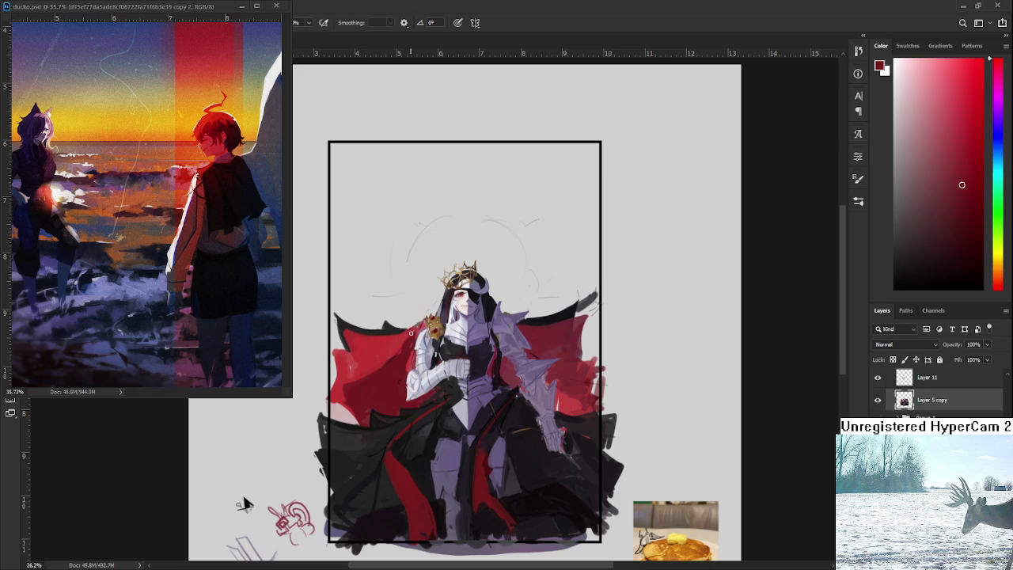
{"action": "left_click", "coordinate": [388, 356], "text": "alt"}
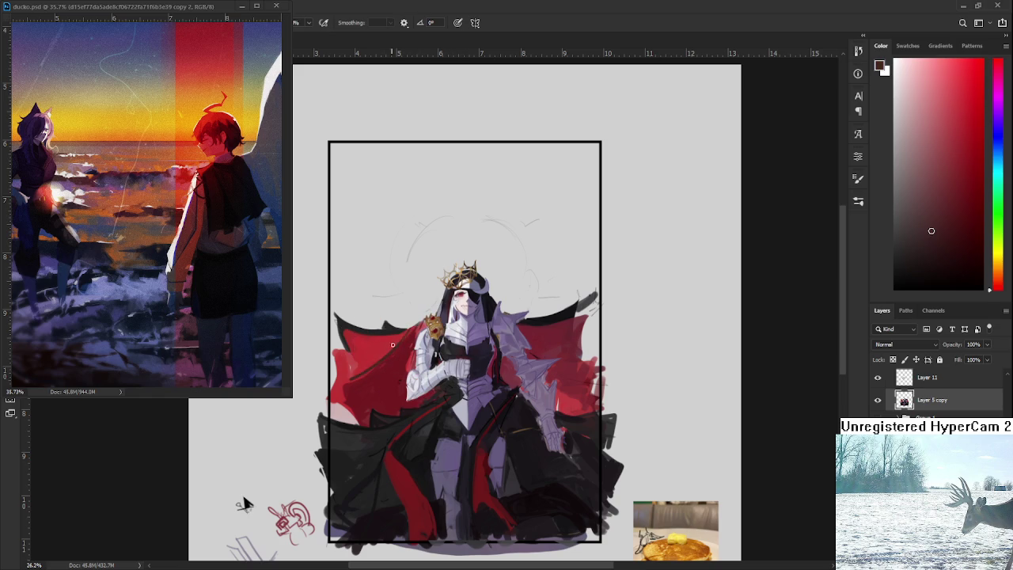
{"action": "left_click", "coordinate": [377, 350], "text": "alt"}
{"action": "left_click", "coordinate": [358, 390], "text": "alt"}
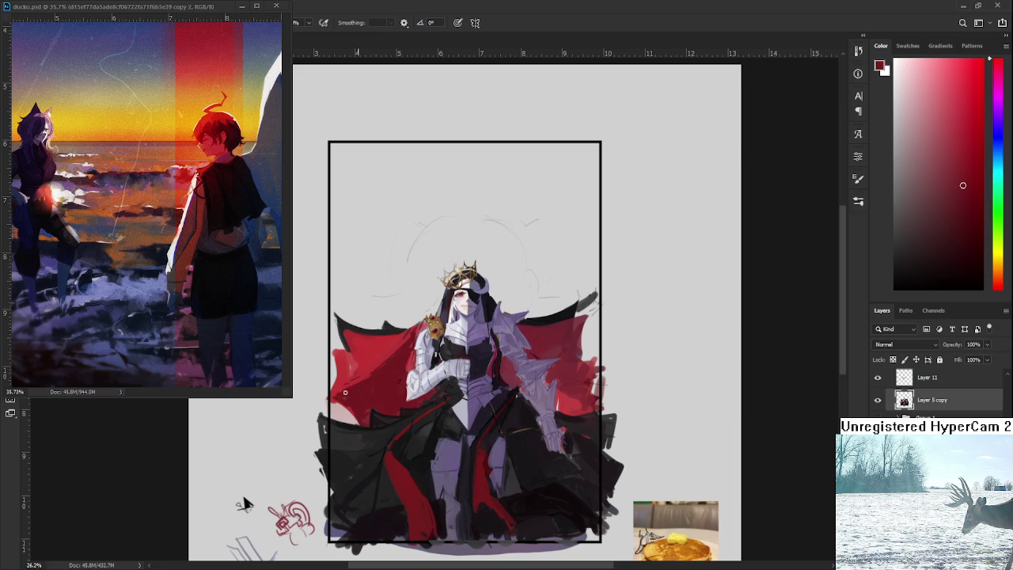
{"action": "left_click", "coordinate": [406, 338], "text": "alt"}
{"action": "left_click_drag", "start_coordinate": [453, 399], "coordinate": [443, 348]}
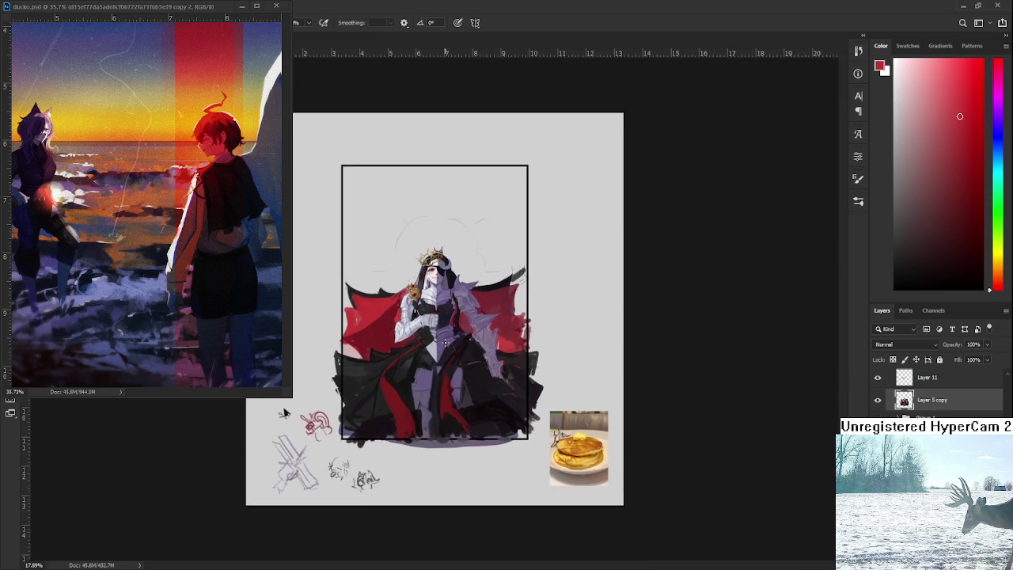
{"action": "left_click_drag", "start_coordinate": [233, 453], "coordinate": [211, 454]}
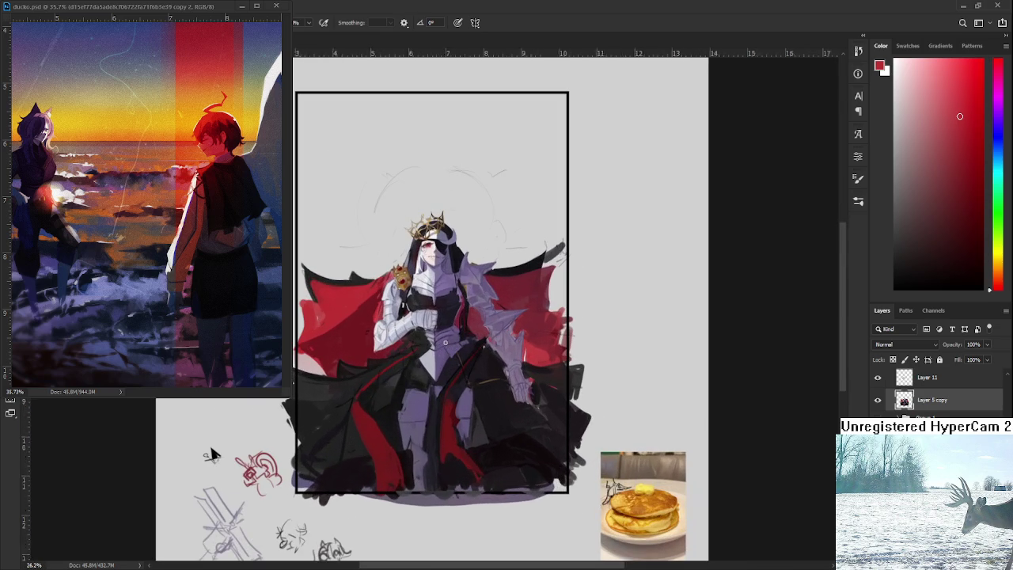
{"action": "scroll", "coordinate": [877, 400], "scroll_direction": "down", "scroll_amount": 3}
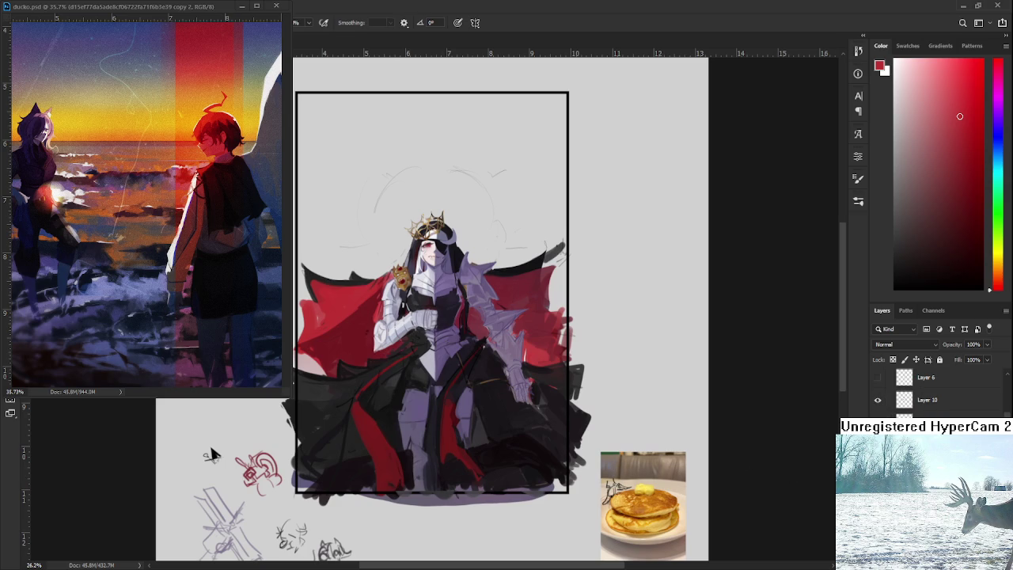
{"action": "left_click", "coordinate": [877, 399]}
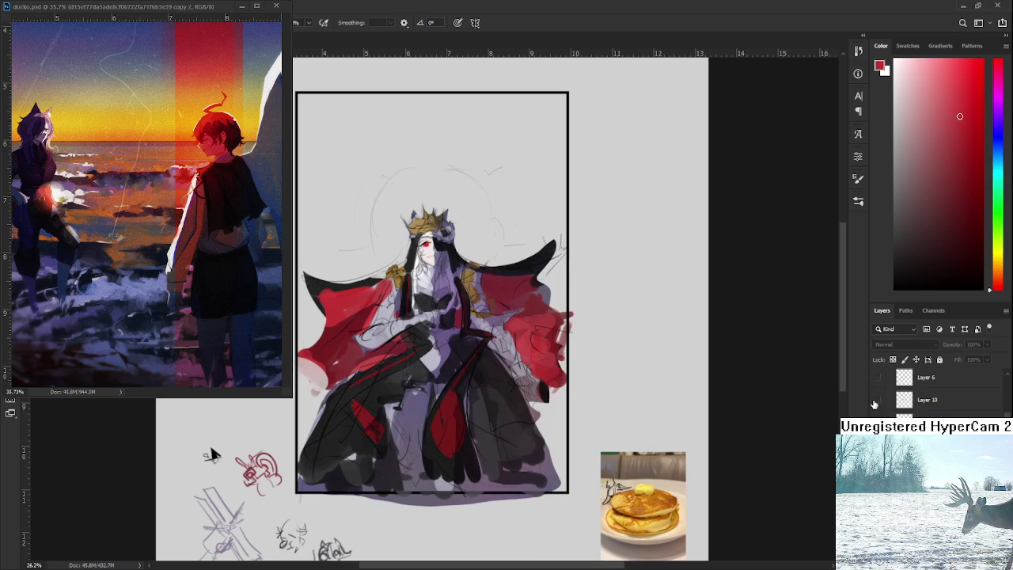
{"action": "left_click", "coordinate": [876, 400]}
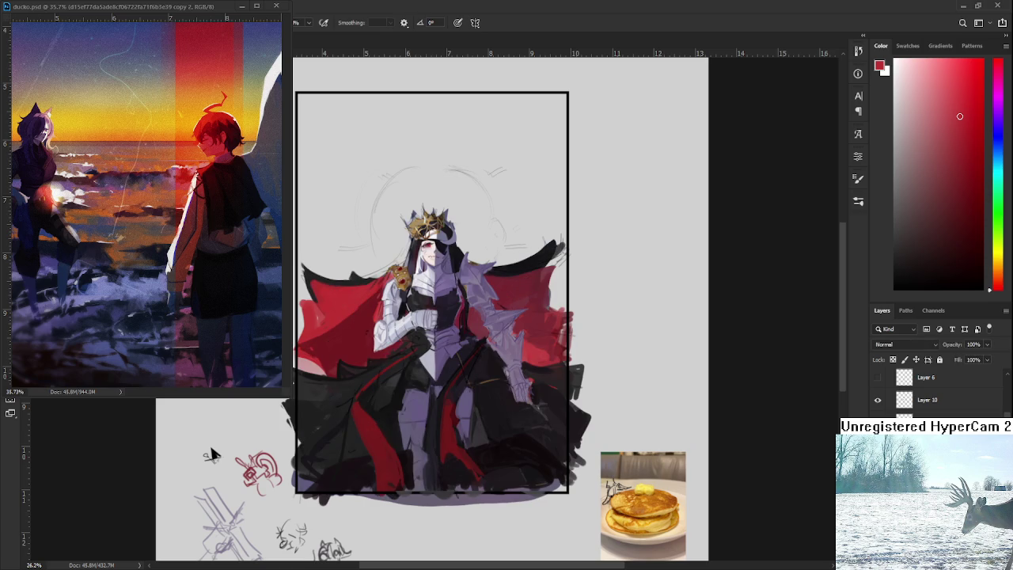
{"action": "scroll", "coordinate": [472, 342], "scroll_direction": "down", "scroll_amount": 1}
{"action": "scroll", "coordinate": [472, 342], "scroll_direction": "down", "scroll_amount": 1}
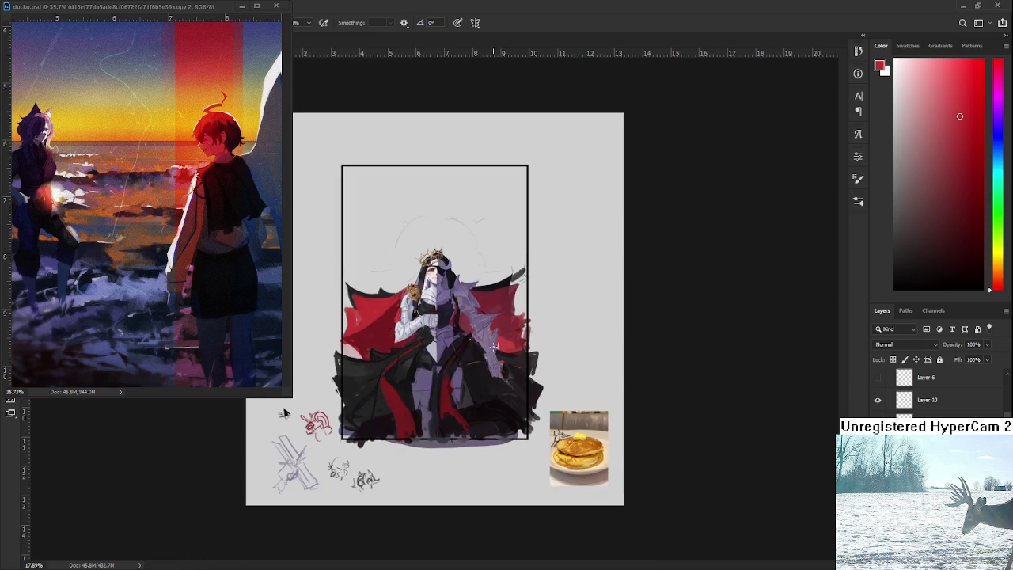
{"action": "scroll", "coordinate": [471, 342], "scroll_direction": "up", "scroll_amount": 3}
{"action": "scroll", "coordinate": [472, 342], "scroll_direction": "up", "scroll_amount": 1}
{"action": "scroll", "coordinate": [472, 342], "scroll_direction": "up", "scroll_amount": 1}
{"action": "scroll", "coordinate": [483, 347], "scroll_direction": "down", "scroll_amount": 2}
{"action": "scroll", "coordinate": [490, 350], "scroll_direction": "down", "scroll_amount": 1}
{"action": "scroll", "coordinate": [490, 350], "scroll_direction": "up", "scroll_amount": 1}
{"action": "left_click", "coordinate": [561, 482], "text": "alt"}
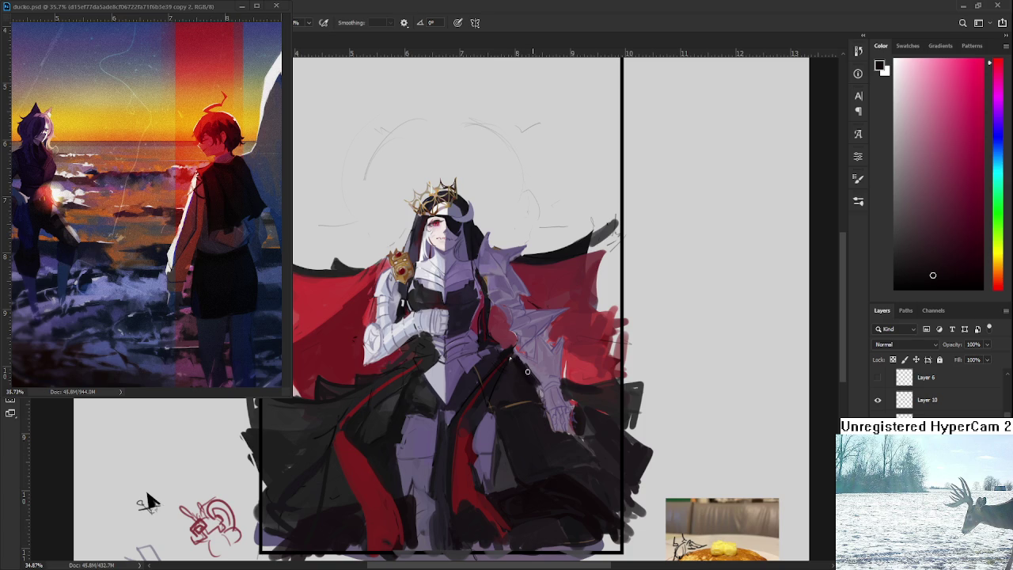
Shade the right arm armour with sampled grey-purple, light purple and near-black tones.
{"action": "left_click", "coordinate": [546, 389], "text": "alt"}
{"action": "left_click", "coordinate": [542, 392], "text": "alt"}
{"action": "left_click", "coordinate": [537, 399], "text": "alt"}
{"action": "left_click", "coordinate": [536, 403], "text": "alt"}
{"action": "left_click", "coordinate": [542, 406], "text": "alt"}
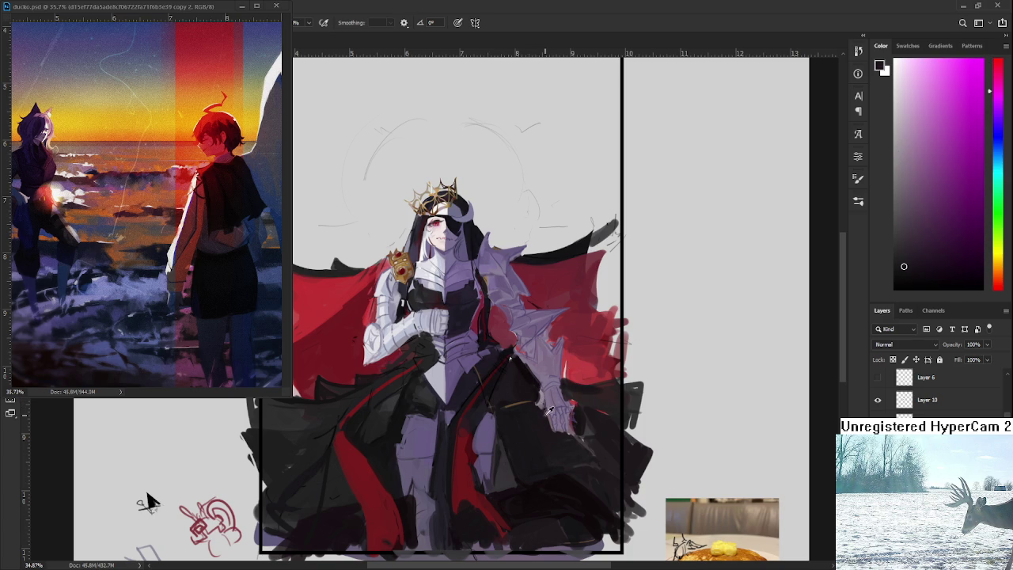
{"action": "left_click", "coordinate": [550, 389], "text": "alt"}
{"action": "left_click", "coordinate": [543, 406], "text": "alt"}
{"action": "left_click", "coordinate": [539, 404], "text": "alt"}
{"action": "left_click", "coordinate": [540, 409], "text": "alt"}
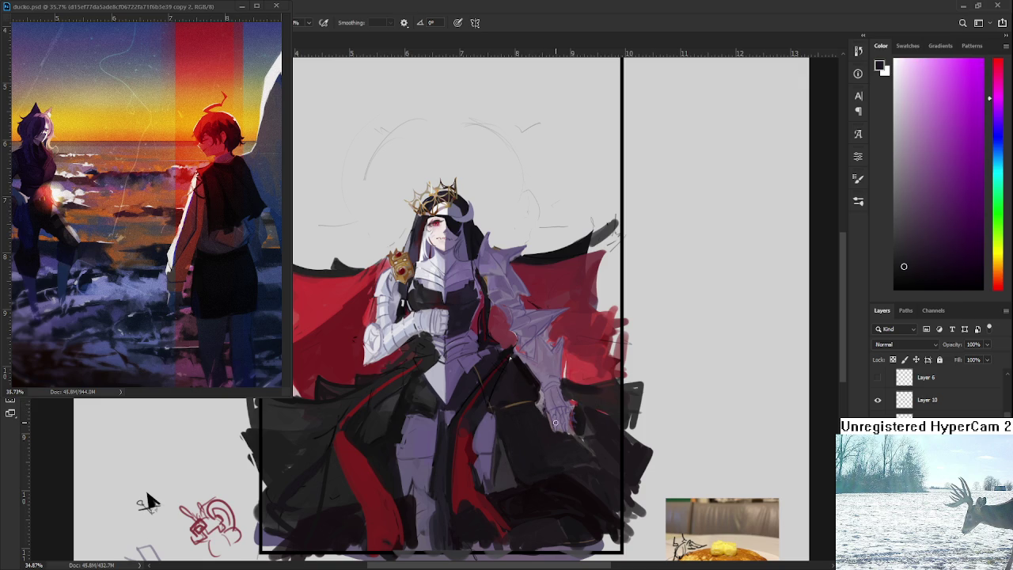
Touch up the adjoining red cape using sampled cape red and near-black.
{"action": "left_click", "coordinate": [574, 384], "text": "alt"}
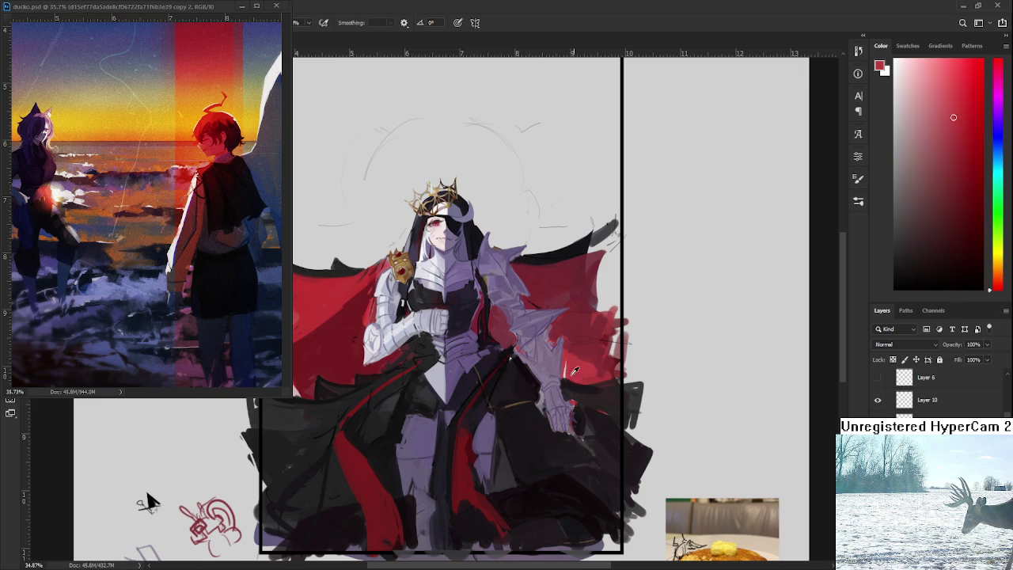
{"action": "left_click", "coordinate": [590, 385], "text": "alt"}
{"action": "left_click", "coordinate": [578, 378], "text": "alt"}
Sample the dark cape-edge colour, erase along the figure, and zoom out and back in to review.
{"action": "left_click", "coordinate": [345, 266], "text": "alt"}
{"action": "key", "text": "e"}
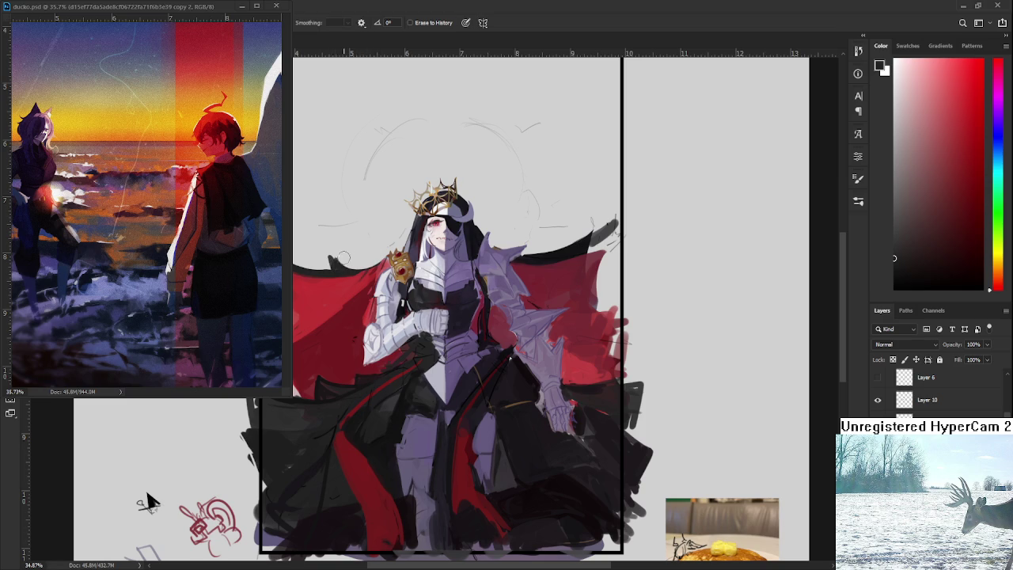
{"action": "left_click_drag", "start_coordinate": [571, 312], "coordinate": [552, 328]}
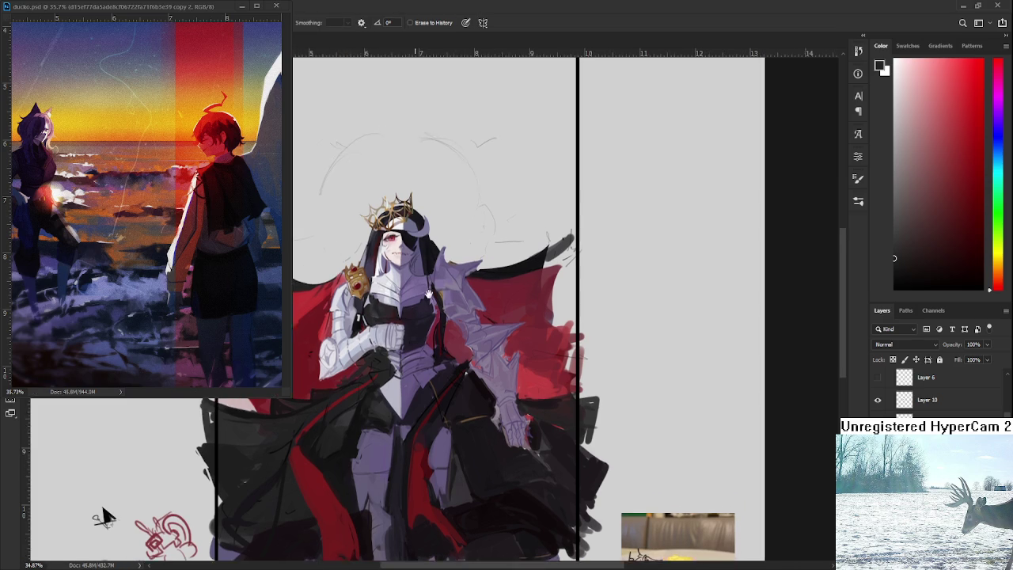
{"action": "scroll", "coordinate": [552, 327], "scroll_direction": "down", "scroll_amount": 1}
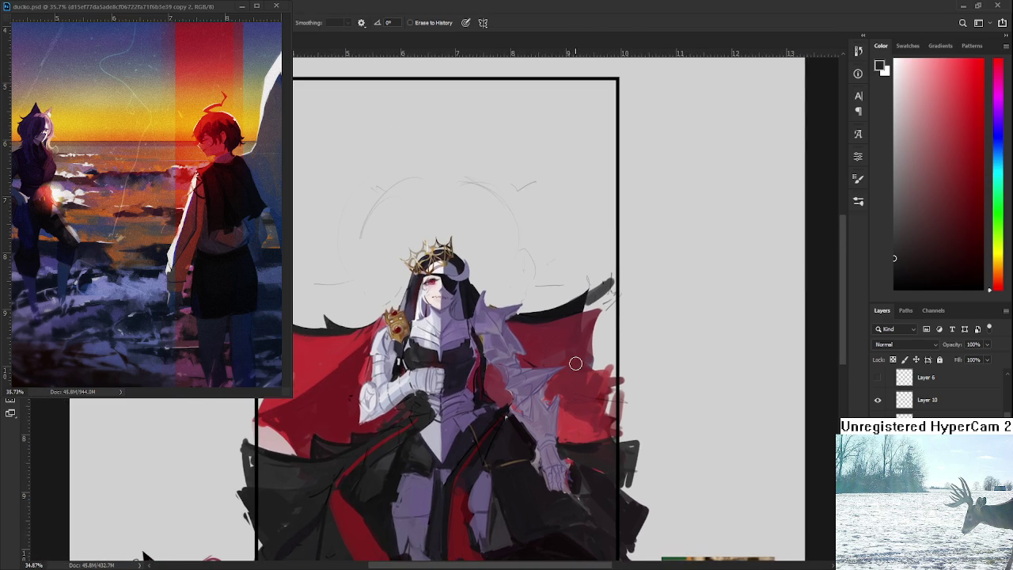
{"action": "scroll", "coordinate": [576, 359], "scroll_direction": "down", "scroll_amount": 2}
{"action": "scroll", "coordinate": [552, 427], "scroll_direction": "down", "scroll_amount": 1}
{"action": "scroll", "coordinate": [552, 405], "scroll_direction": "up", "scroll_amount": 1}
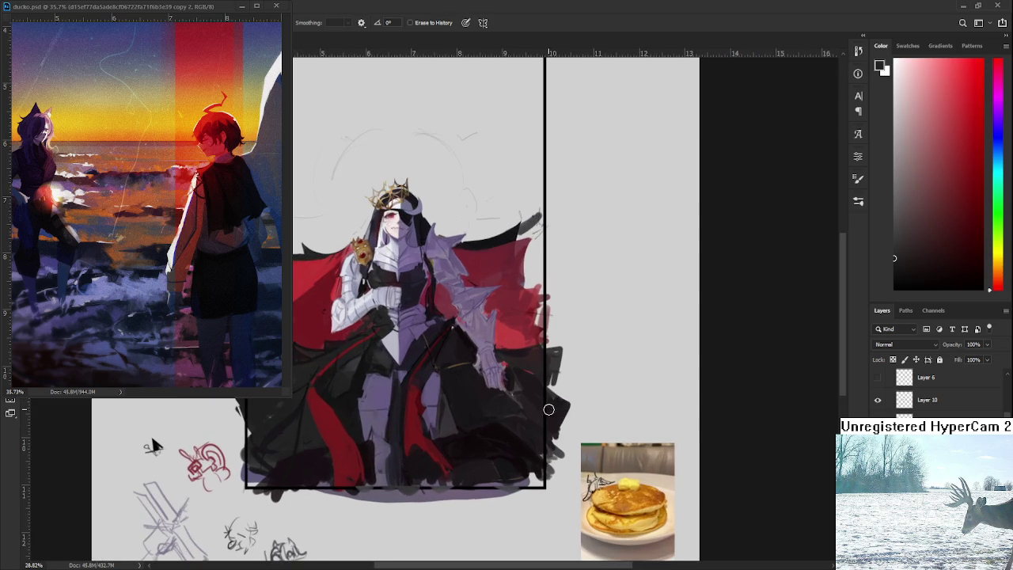
{"action": "scroll", "coordinate": [550, 409], "scroll_direction": "up", "scroll_amount": 1}
{"action": "scroll", "coordinate": [531, 392], "scroll_direction": "up", "scroll_amount": 1}
{"action": "scroll", "coordinate": [516, 379], "scroll_direction": "up", "scroll_amount": 1}
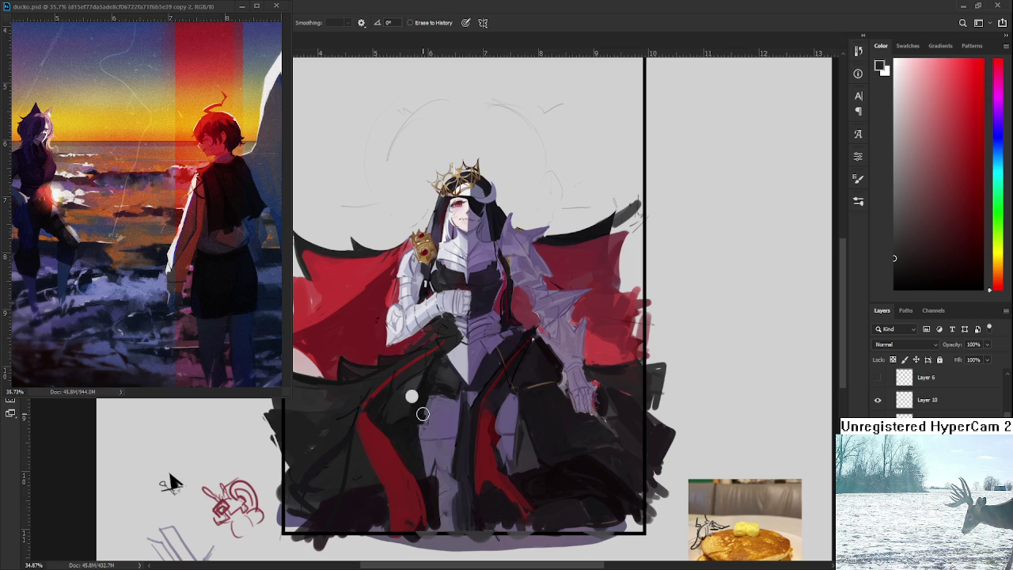
Return to the brush and sample a dark magenta, then a nearby tone, from the figure.
{"action": "key", "text": "b"}
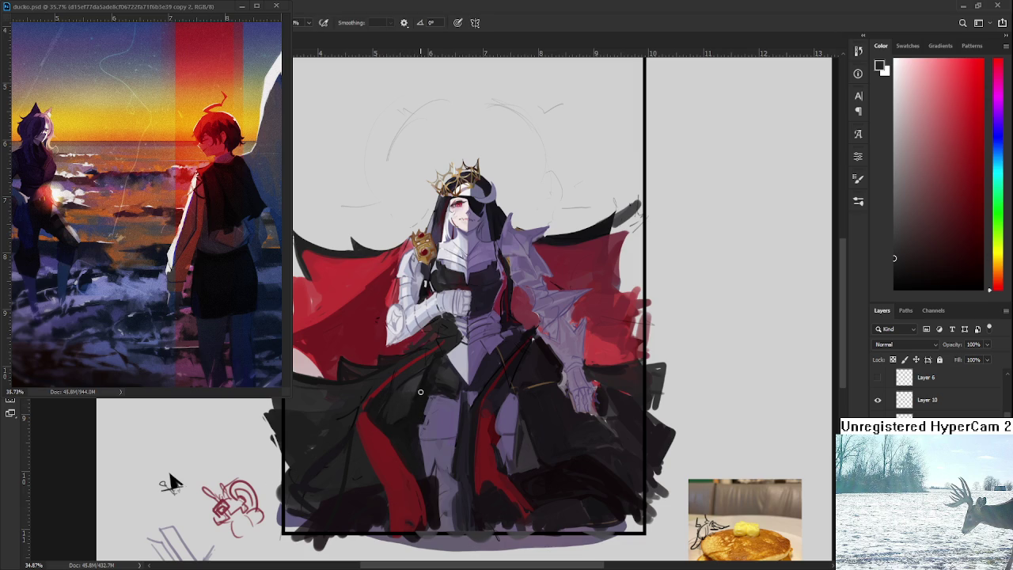
{"action": "left_click", "coordinate": [416, 396], "text": "alt"}
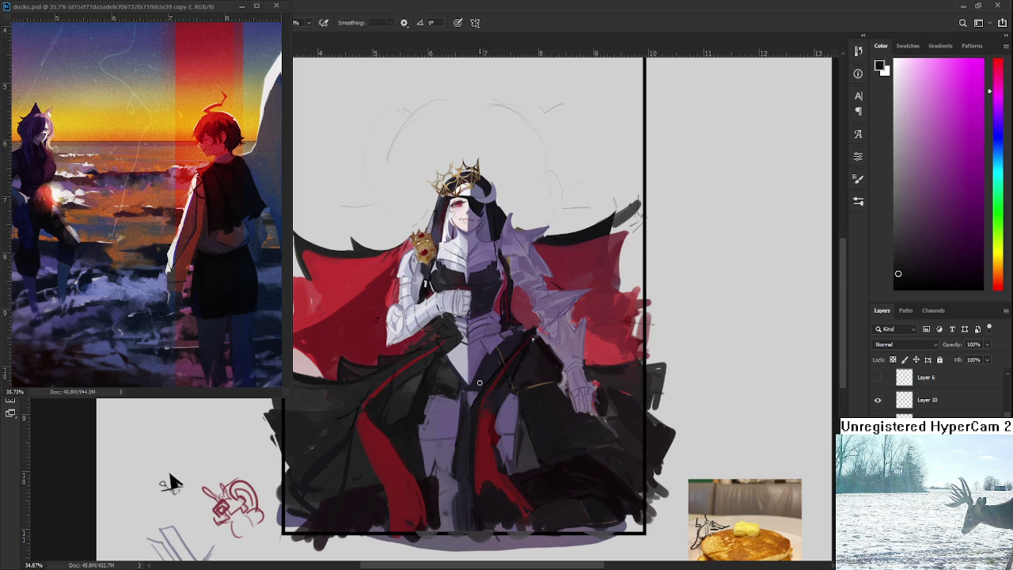
{"action": "left_click", "coordinate": [450, 393], "text": "alt"}
Pan to the figure's upper body and zoom in on it.
{"action": "mouse_move", "coordinate": [510, 321]}
{"action": "left_mouse_down"}
{"action": "mouse_move", "coordinate": [506, 368]}
{"action": "mouse_move", "coordinate": [478, 405]}
{"action": "left_mouse_up"}
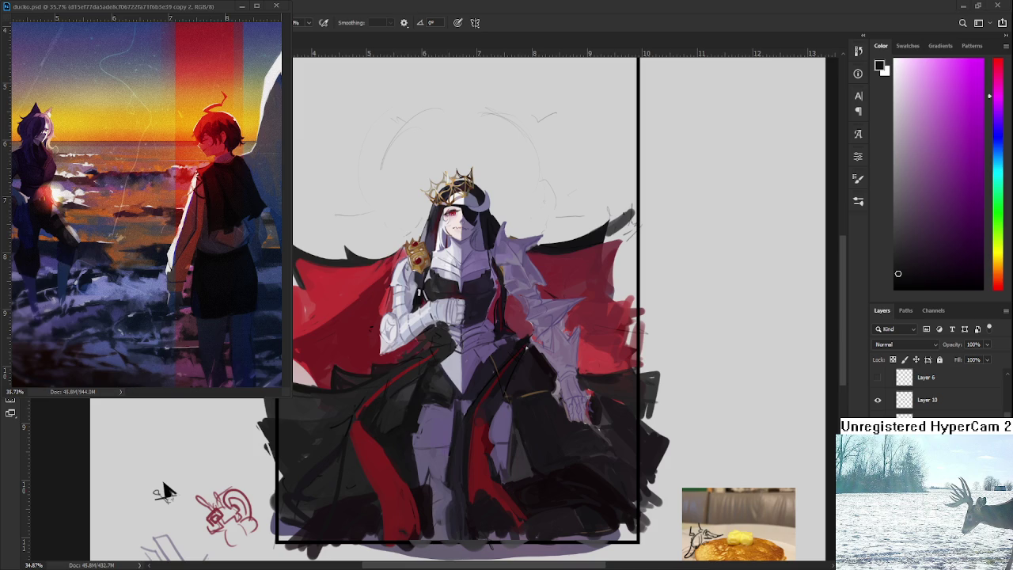
{"action": "scroll", "coordinate": [429, 378], "scroll_direction": "down", "scroll_amount": 2}
{"action": "scroll", "coordinate": [458, 358], "scroll_direction": "up", "scroll_amount": 3}
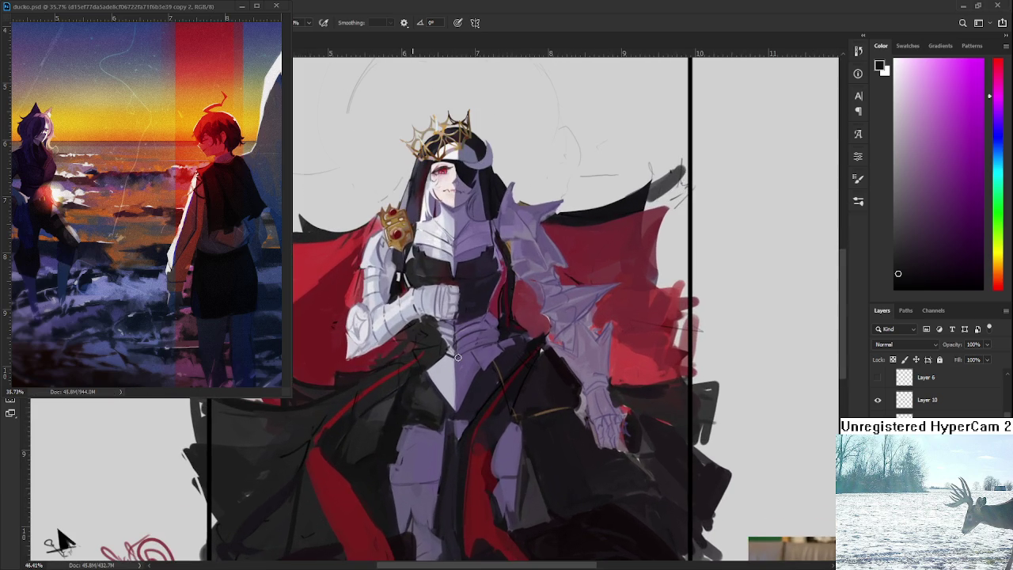
{"action": "scroll", "coordinate": [497, 294], "scroll_direction": "up", "scroll_amount": 1}
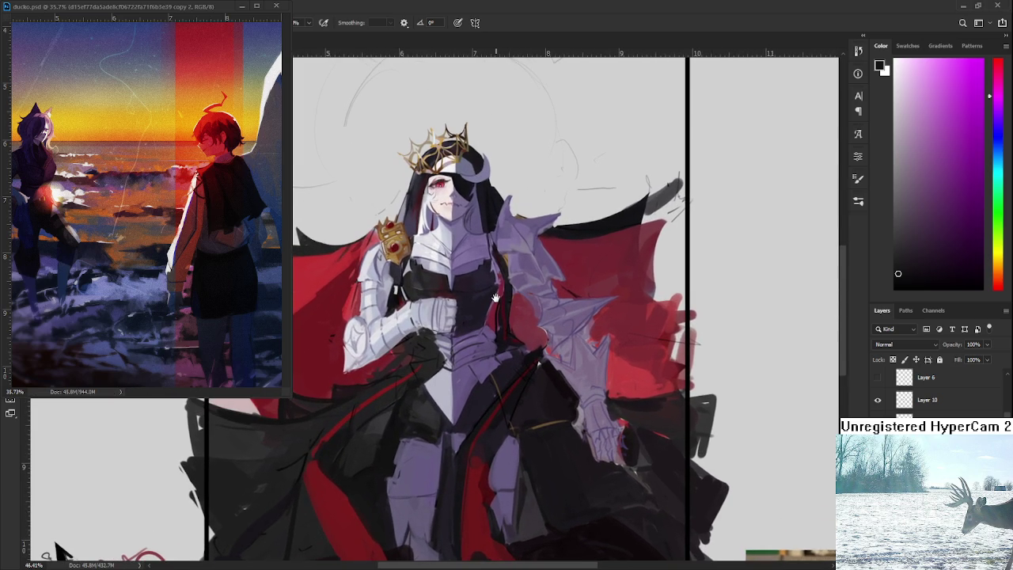
{"action": "scroll", "coordinate": [495, 298], "scroll_direction": "down", "scroll_amount": 3}
{"action": "scroll", "coordinate": [495, 297], "scroll_direction": "up", "scroll_amount": 1}
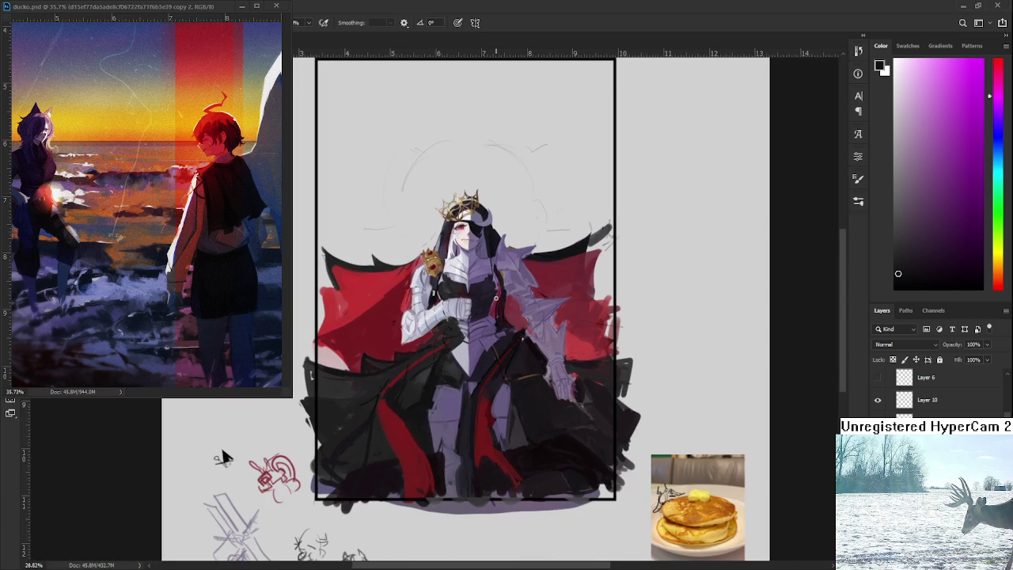
{"action": "scroll", "coordinate": [496, 297], "scroll_direction": "up", "scroll_amount": 1}
{"action": "scroll", "coordinate": [500, 300], "scroll_direction": "up", "scroll_amount": 1}
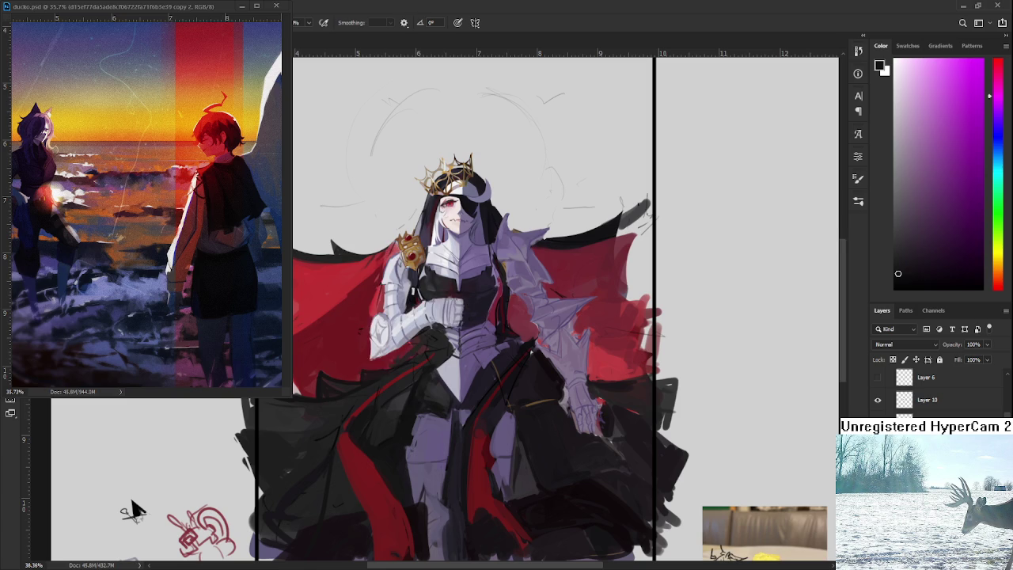
{"action": "key", "text": "ctrl+z"}
{"action": "key", "text": "ctrl+shift+z"}
{"action": "key", "text": "ctrl+z"}
{"action": "key", "text": "ctrl+shift+z"}
{"action": "key", "text": "e"}
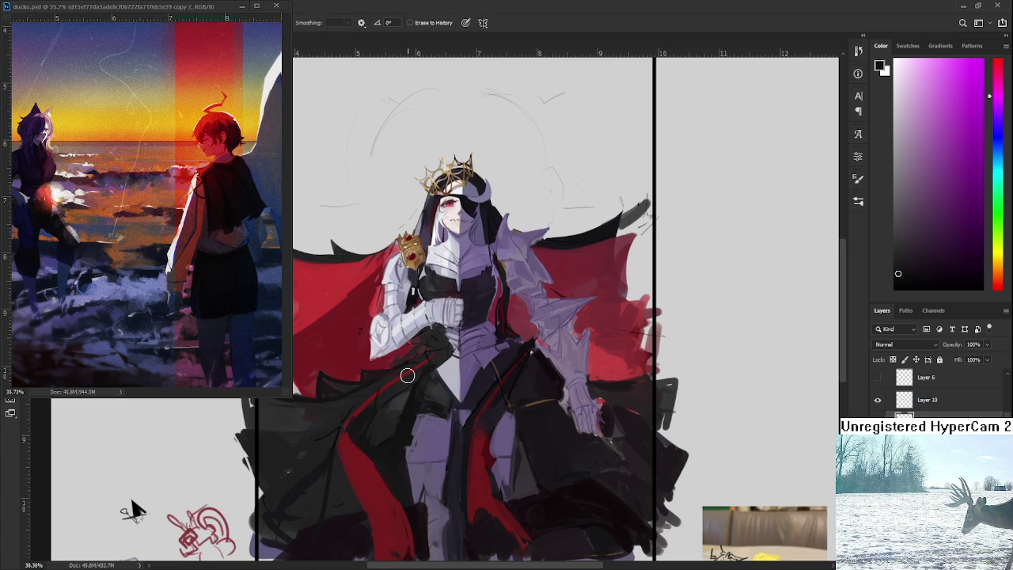
{"action": "scroll", "coordinate": [409, 369], "scroll_direction": "down", "scroll_amount": 1}
{"action": "scroll", "coordinate": [409, 369], "scroll_direction": "up", "scroll_amount": 1}
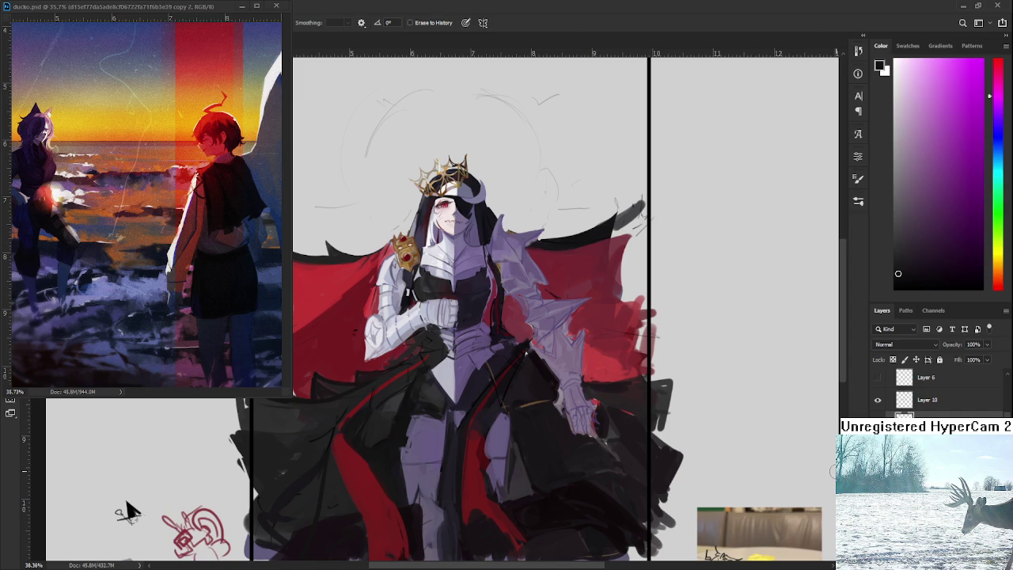
{"action": "key", "text": "ctrl+shift+z"}
{"action": "key", "text": "ctrl+z"}
{"action": "key", "text": "ctrl+shift+z"}
{"action": "key", "text": "ctrl+z"}
{"action": "key", "text": "ctrl+shift+z"}
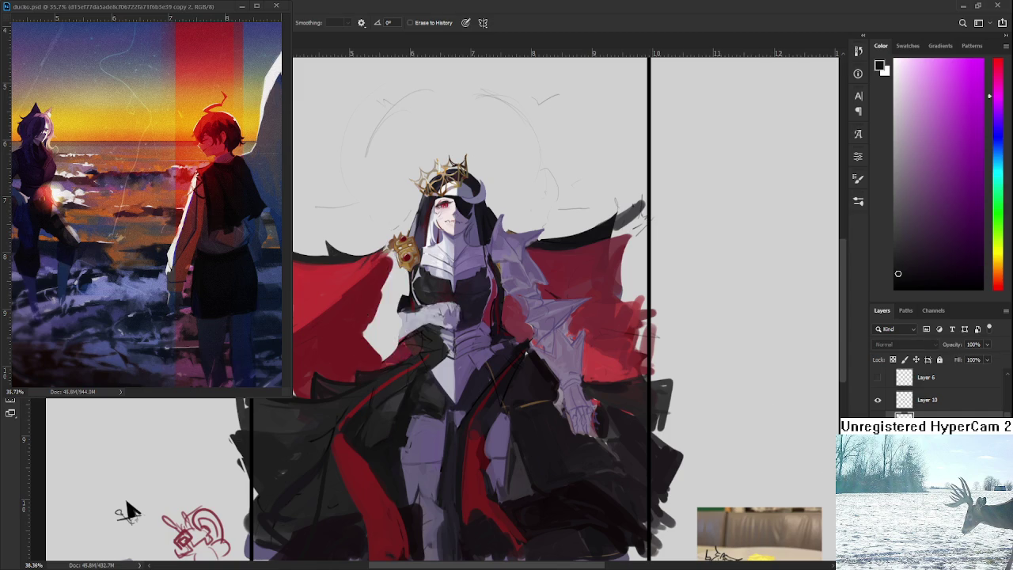
{"action": "key", "text": "ctrl+z"}
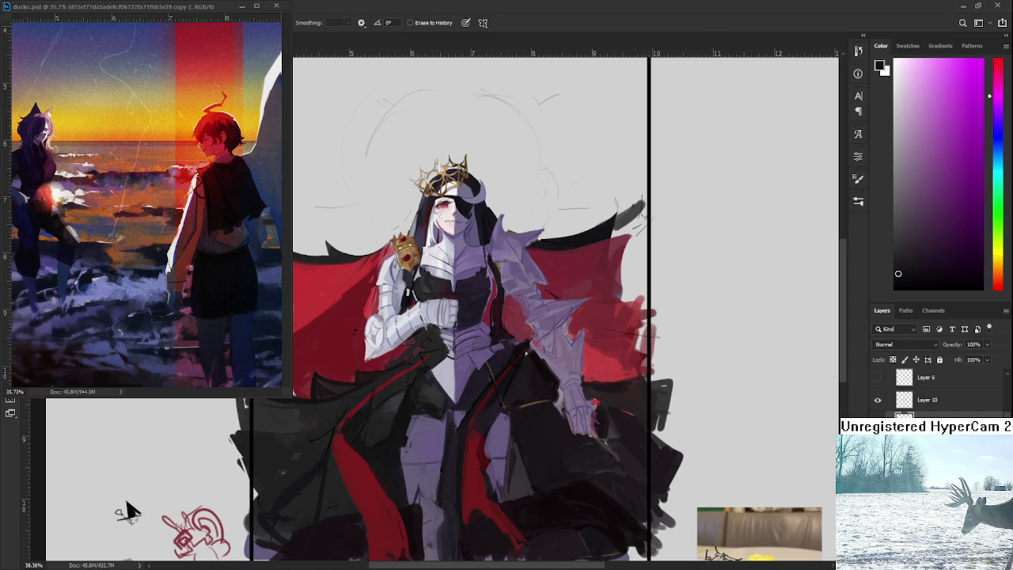
{"action": "left_click", "coordinate": [878, 399]}
{"action": "left_click", "coordinate": [878, 400]}
{"action": "left_click", "coordinate": [879, 401]}
{"action": "left_click", "coordinate": [879, 400]}
{"action": "mouse_move", "coordinate": [126, 511]}
{"action": "left_mouse_down"}
{"action": "mouse_move", "coordinate": [422, 291]}
{"action": "mouse_move", "coordinate": [448, 311]}
{"action": "left_mouse_up"}
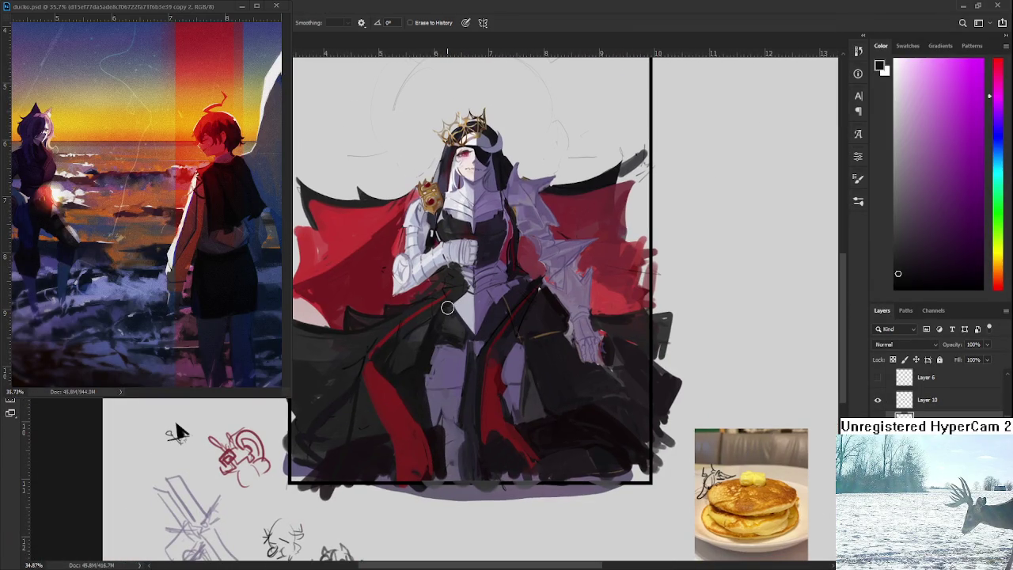
{"action": "mouse_move", "coordinate": [441, 270]}
{"action": "left_mouse_down"}
{"action": "mouse_move", "coordinate": [422, 342]}
{"action": "mouse_move", "coordinate": [384, 357]}
{"action": "mouse_move", "coordinate": [475, 426]}
{"action": "left_mouse_up"}
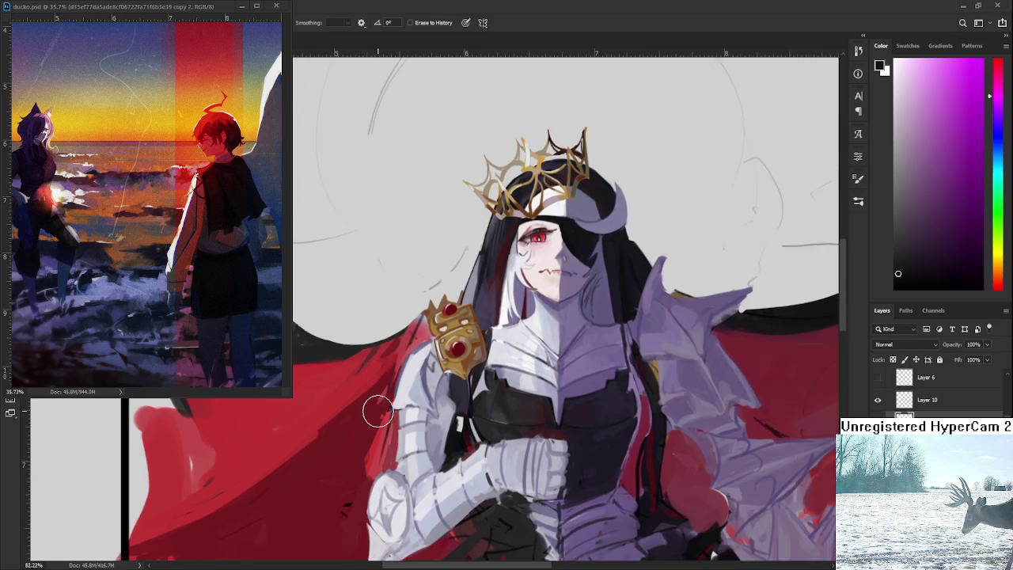
Paint the arm armour by the scepter with sampled light blue-grey, near-white and bluish-grey tones.
{"action": "left_click", "coordinate": [420, 332], "text": "alt"}
{"action": "left_click_drag", "start_coordinate": [423, 369], "coordinate": [424, 369]}
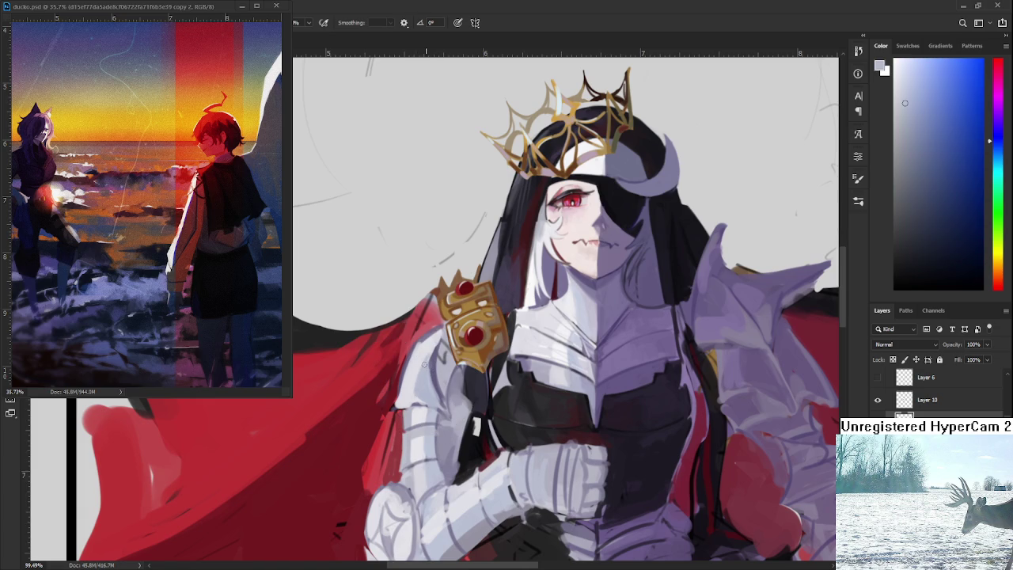
{"action": "left_click", "coordinate": [421, 400], "text": "alt"}
{"action": "left_click", "coordinate": [428, 353], "text": "alt"}
{"action": "left_click", "coordinate": [429, 356]}
{"action": "left_click", "coordinate": [424, 351], "text": "alt"}
{"action": "left_click", "coordinate": [433, 348], "text": "alt"}
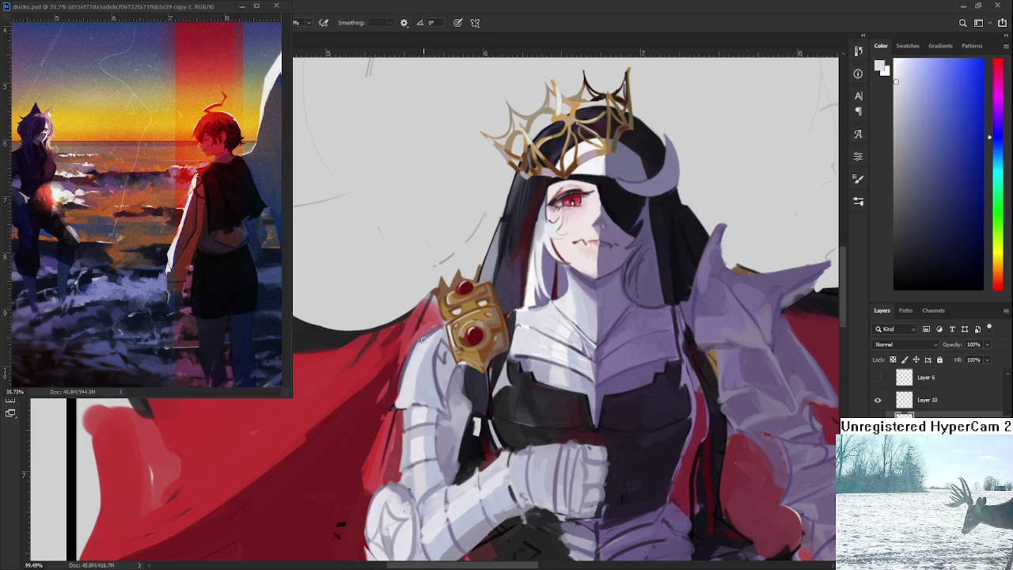
{"action": "left_click", "coordinate": [414, 356], "text": "alt"}
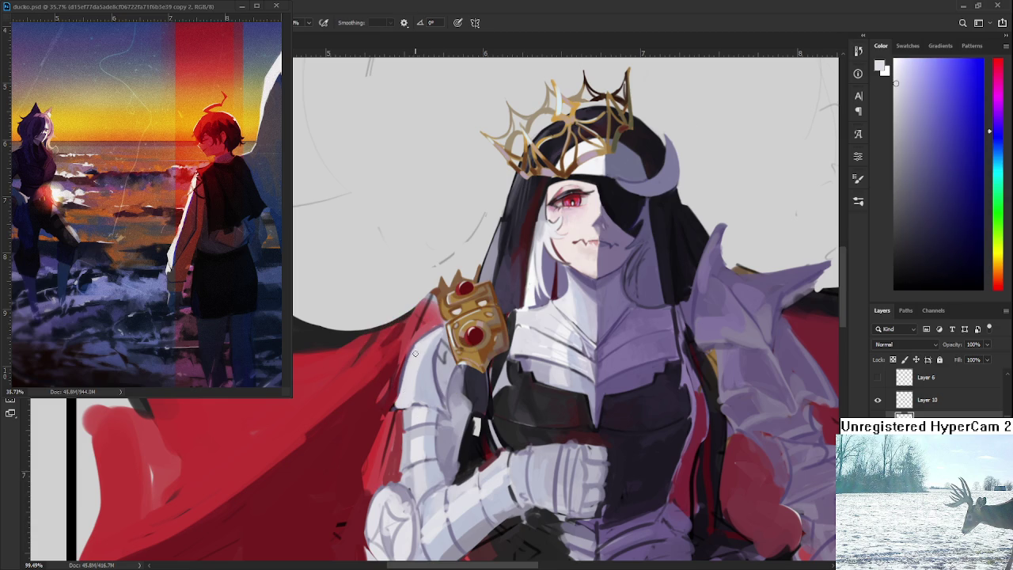
{"action": "left_click", "coordinate": [425, 374], "text": "alt"}
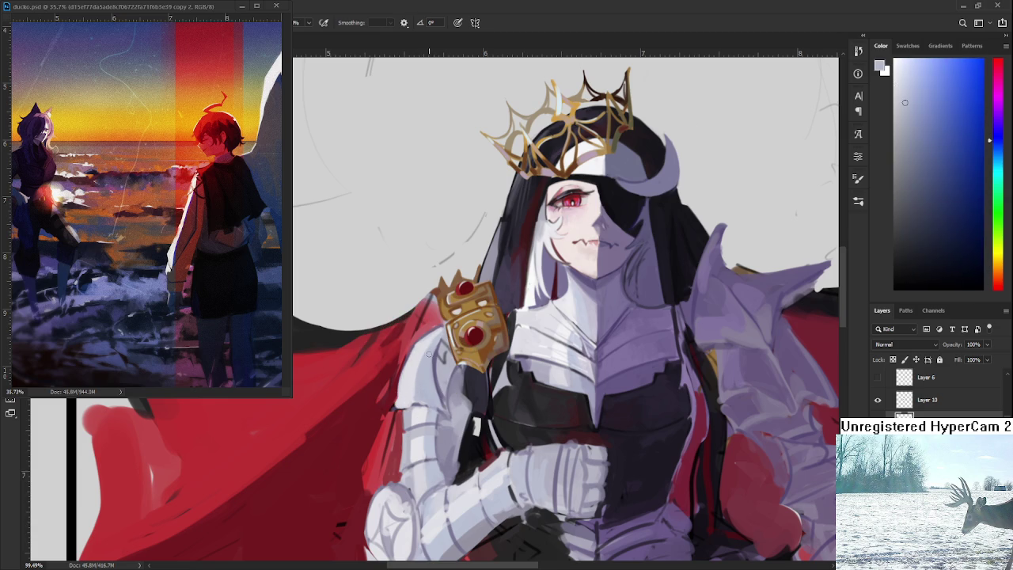
{"action": "left_click", "coordinate": [422, 352], "text": "alt"}
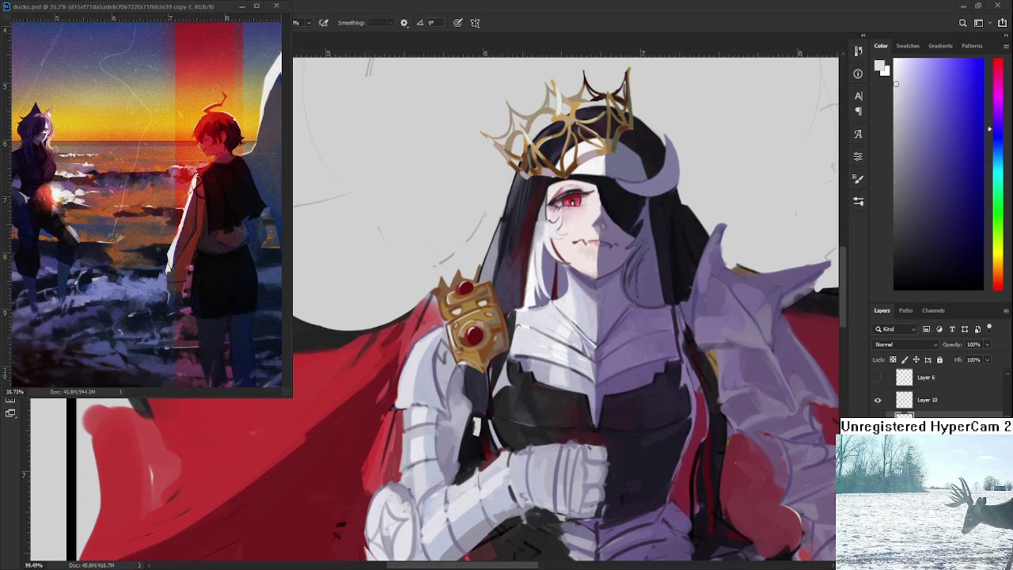
Refine the armour edge with sampled purple-grey and lighter blue-grey tones.
{"action": "left_click", "coordinate": [440, 387], "text": "alt"}
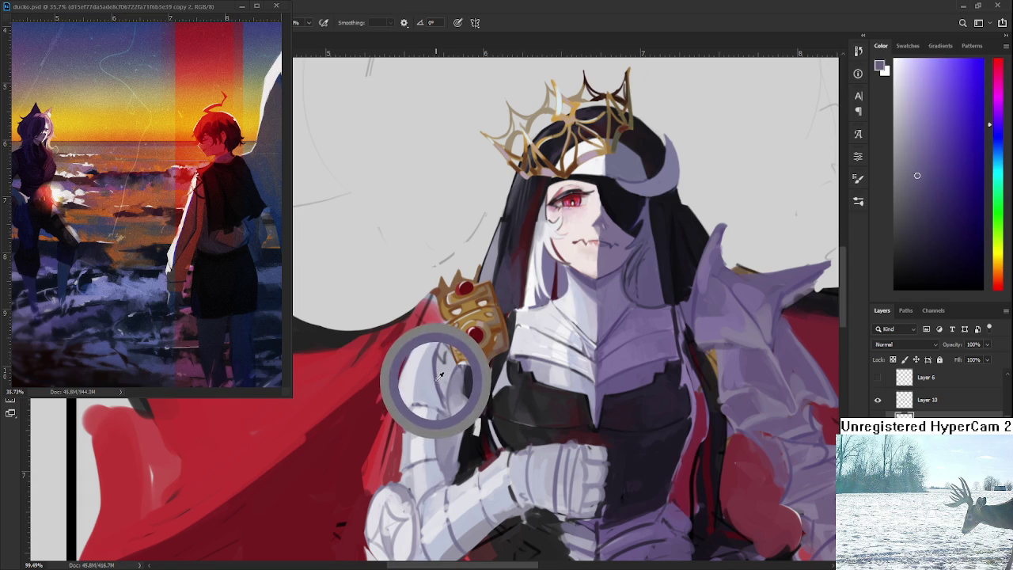
{"action": "left_click_drag", "start_coordinate": [440, 388], "coordinate": [422, 344]}
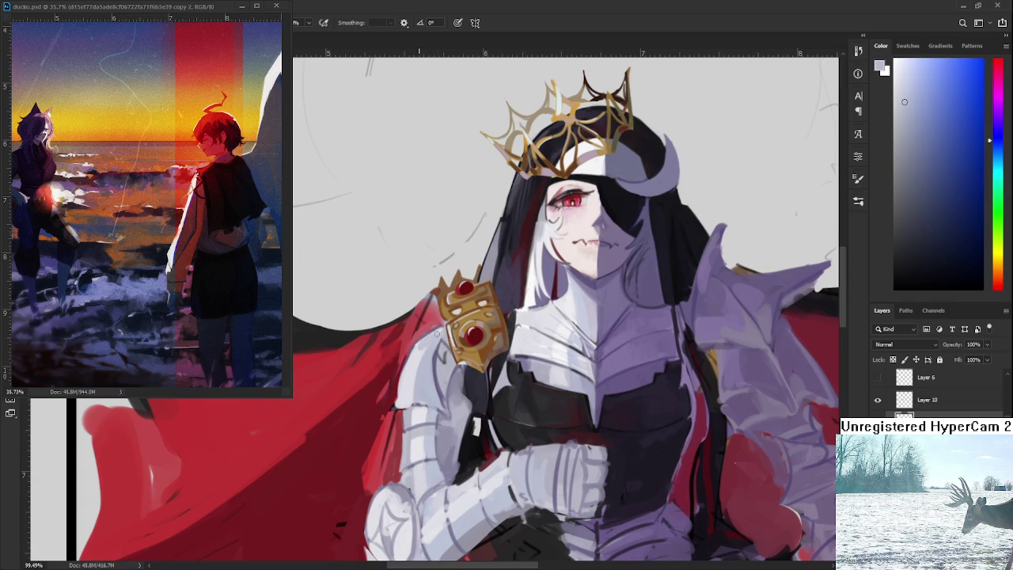
{"action": "left_click", "coordinate": [420, 349], "text": "alt"}
{"action": "left_click", "coordinate": [422, 346], "text": "alt"}
{"action": "left_click", "coordinate": [420, 345], "text": "alt"}
{"action": "left_click", "coordinate": [437, 356], "text": "alt"}
Add whiter highlights and greyish-lavender shading to the arm plates.
{"action": "left_click", "coordinate": [562, 342], "text": "alt"}
{"action": "left_click", "coordinate": [408, 381], "text": "alt"}
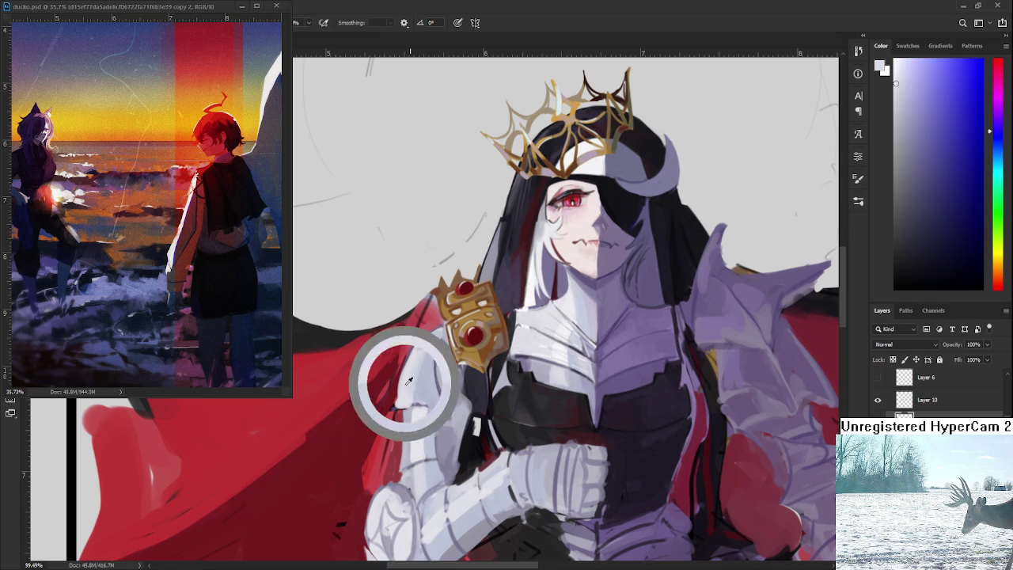
{"action": "left_click", "coordinate": [419, 393], "text": "alt"}
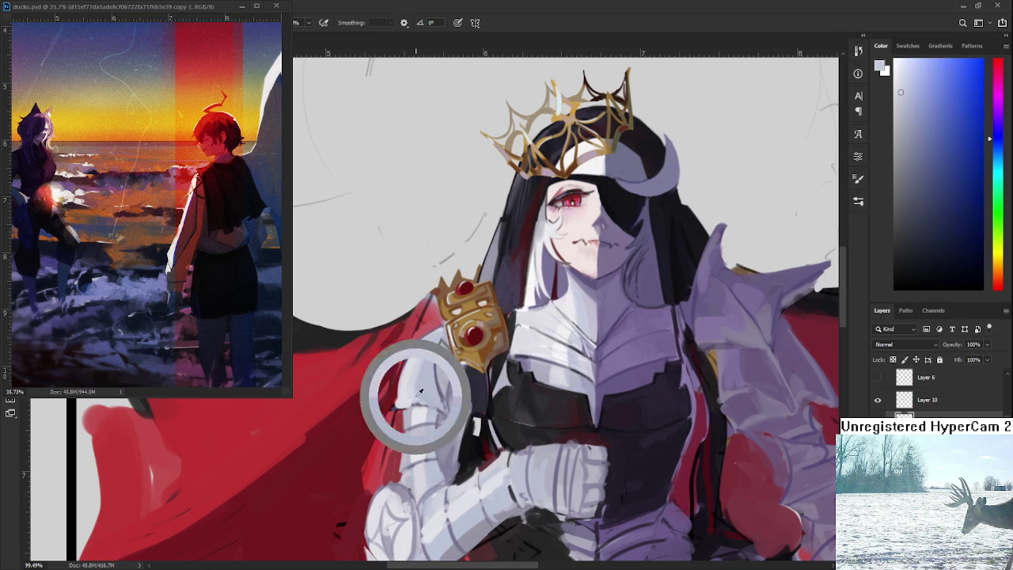
{"action": "left_click", "coordinate": [408, 388], "text": "alt"}
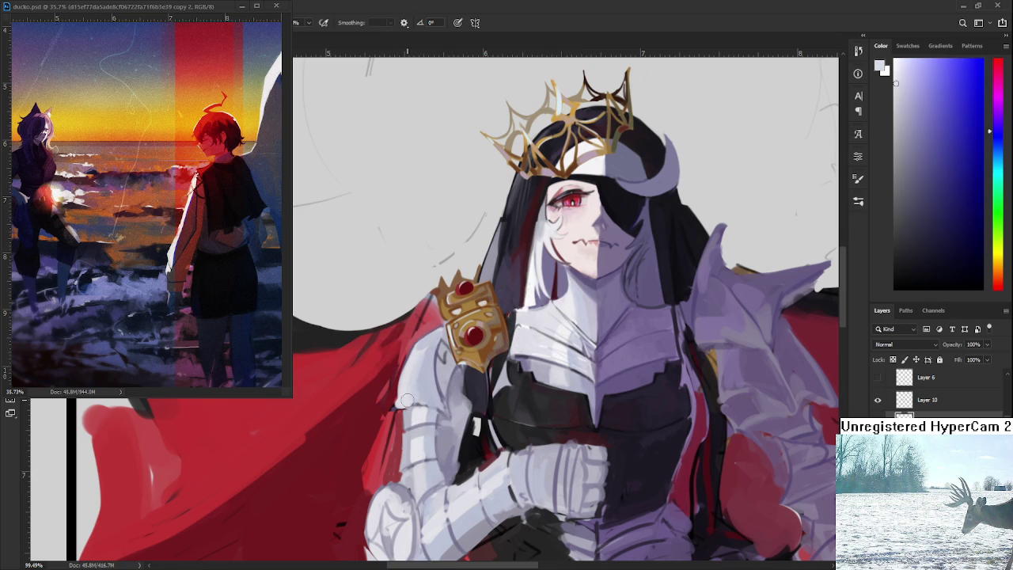
{"action": "left_click", "coordinate": [439, 389], "text": "alt"}
{"action": "left_click", "coordinate": [396, 402], "text": "alt"}
Rotate the canvas about 12° clockwise and zoom in on the shoulder.
{"action": "key", "text": "r"}
{"action": "mouse_move", "coordinate": [397, 399]}
{"action": "left_mouse_down"}
{"action": "mouse_move", "coordinate": [419, 427]}
{"action": "mouse_move", "coordinate": [436, 426]}
{"action": "left_mouse_up"}
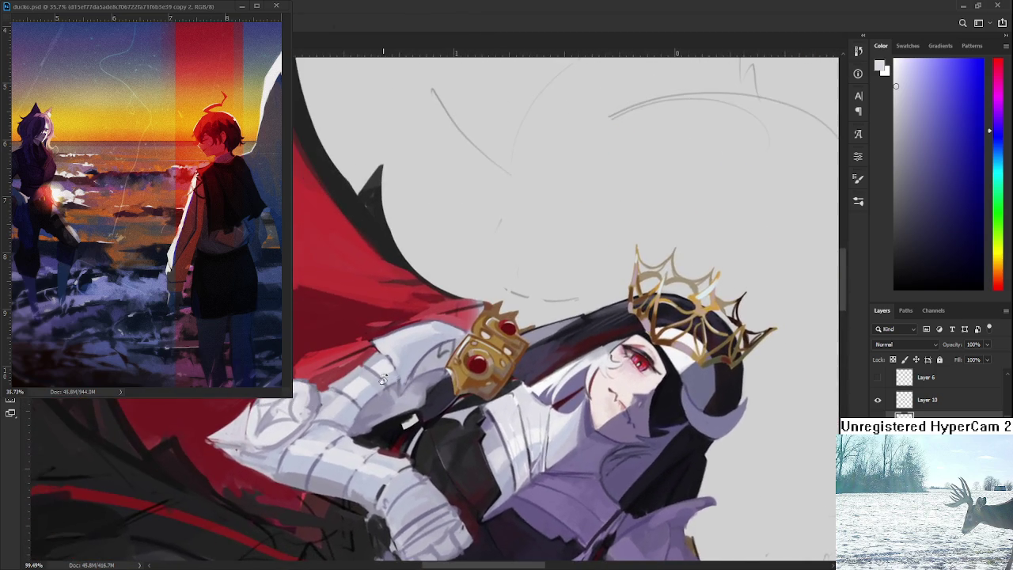
{"action": "scroll", "coordinate": [363, 337], "scroll_direction": "up", "scroll_amount": 3}
{"action": "key", "text": "b"}
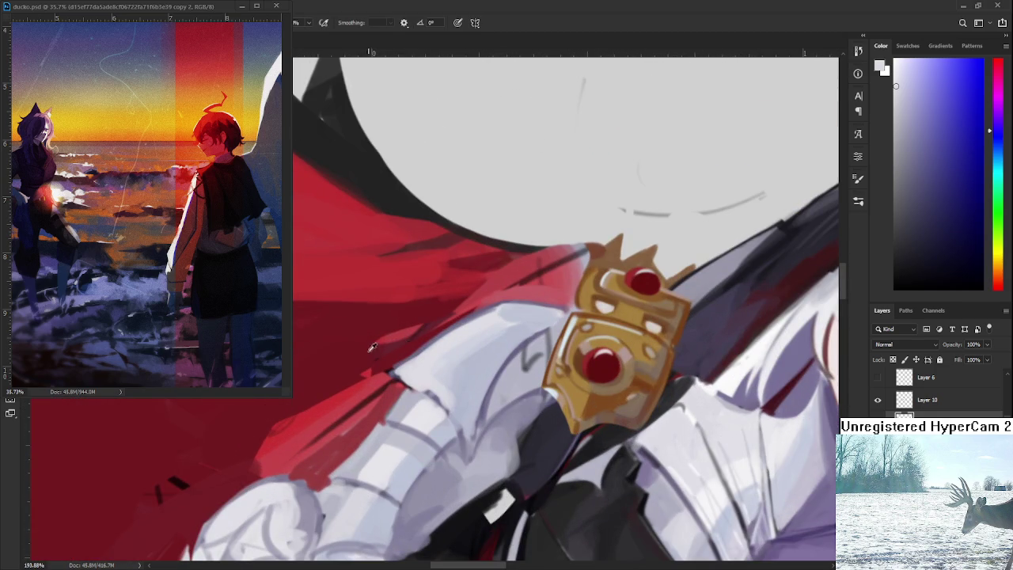
Paint light lavender-white strokes down the upper-arm armour edges, sampling lavender-grey shadow tones.
{"action": "left_click", "coordinate": [427, 342], "text": "alt"}
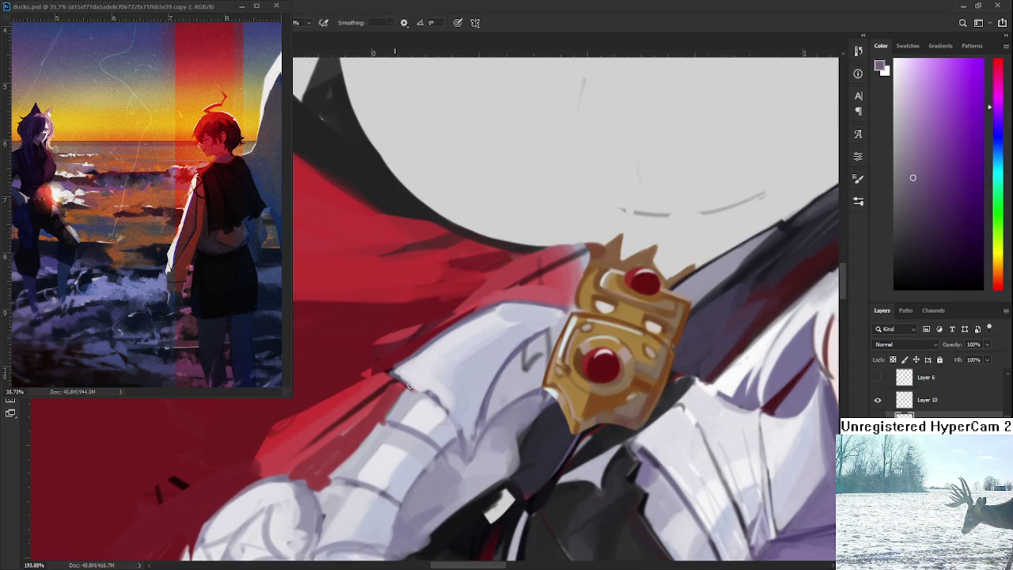
{"action": "left_click", "coordinate": [403, 378], "text": "alt"}
{"action": "left_click", "coordinate": [417, 360], "text": "alt"}
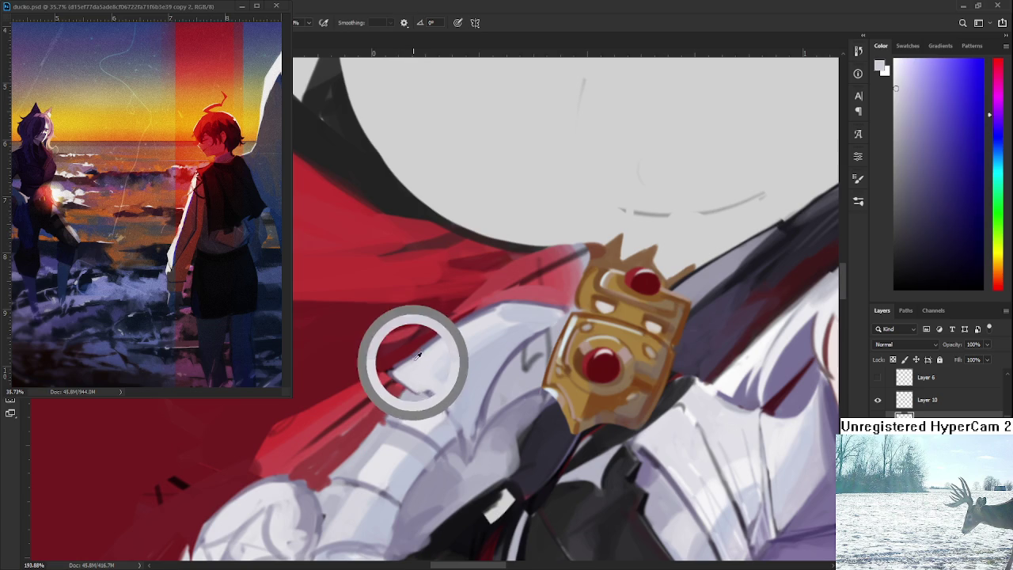
{"action": "left_click_drag", "start_coordinate": [425, 385], "coordinate": [420, 370]}
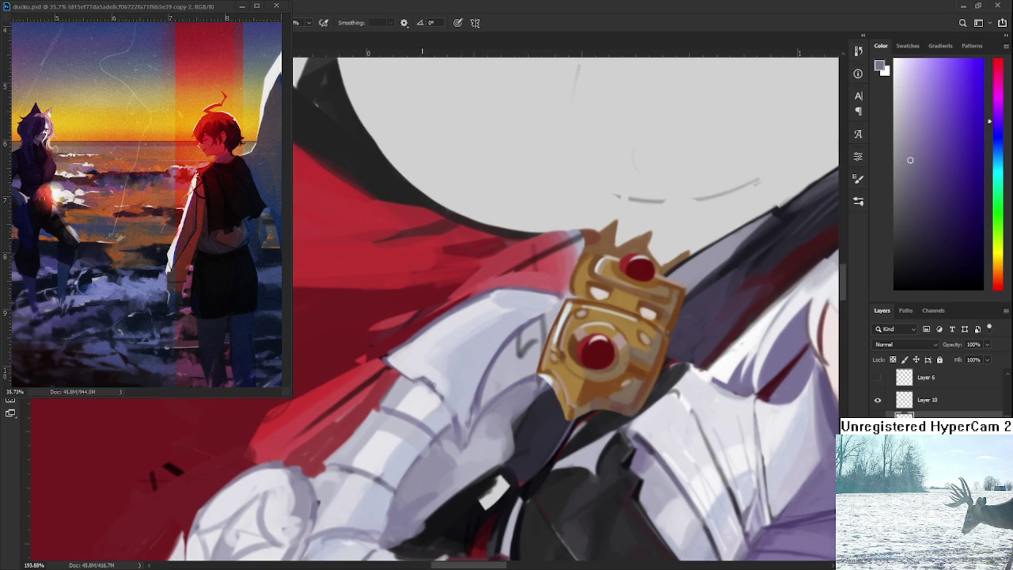
{"action": "left_click", "coordinate": [440, 374], "text": "alt"}
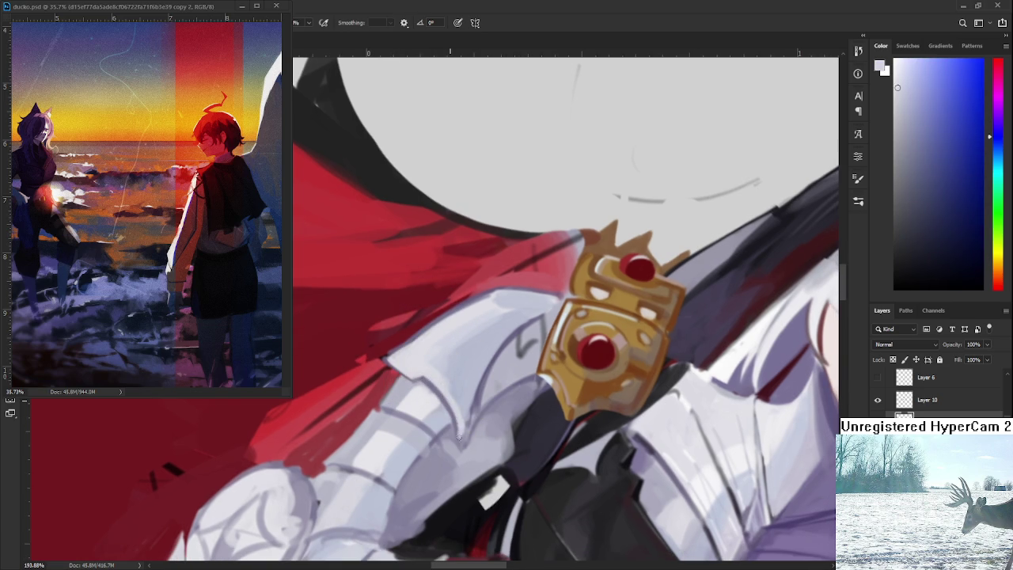
{"action": "left_click", "coordinate": [459, 404], "text": "alt"}
{"action": "mouse_move", "coordinate": [473, 391]}
{"action": "left_mouse_down"}
{"action": "mouse_move", "coordinate": [462, 435]}
{"action": "mouse_move", "coordinate": [437, 374]}
{"action": "left_mouse_up"}
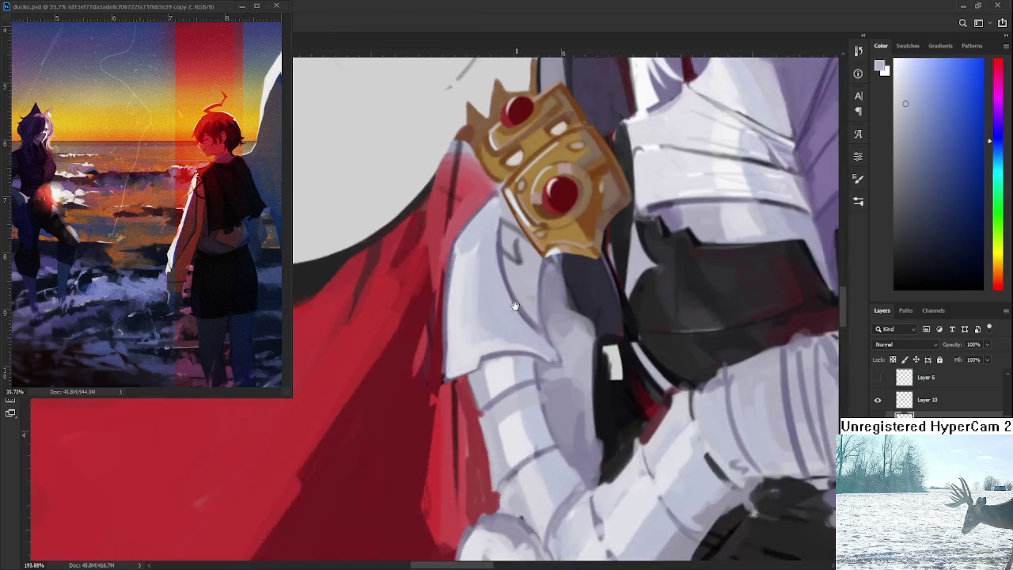
{"action": "left_click", "coordinate": [441, 384], "text": "alt"}
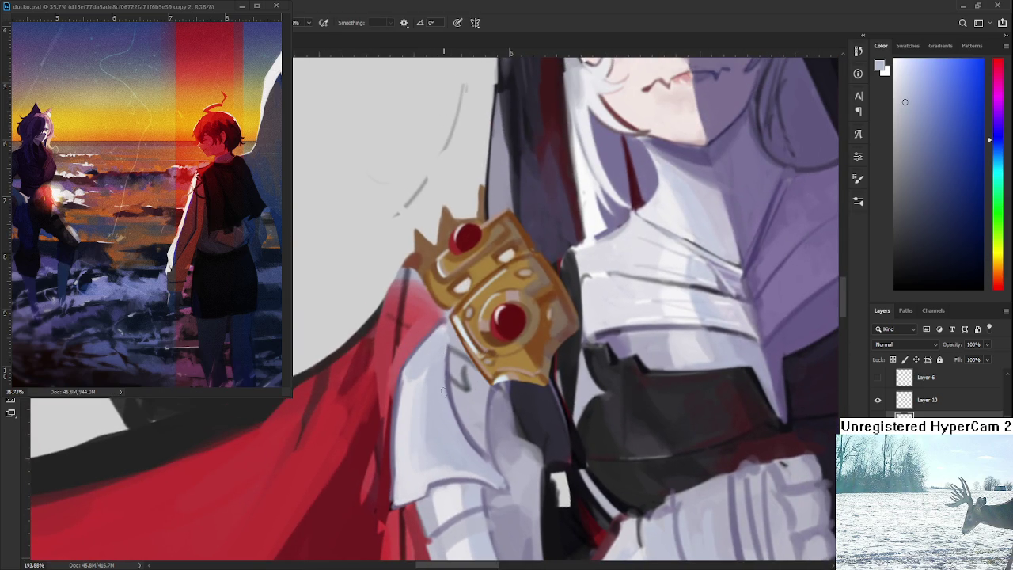
{"action": "left_click_drag", "start_coordinate": [443, 345], "coordinate": [449, 413]}
{"action": "scroll", "coordinate": [485, 417], "scroll_direction": "down", "scroll_amount": 5}
{"action": "left_click_drag", "start_coordinate": [554, 237], "coordinate": [485, 417]}
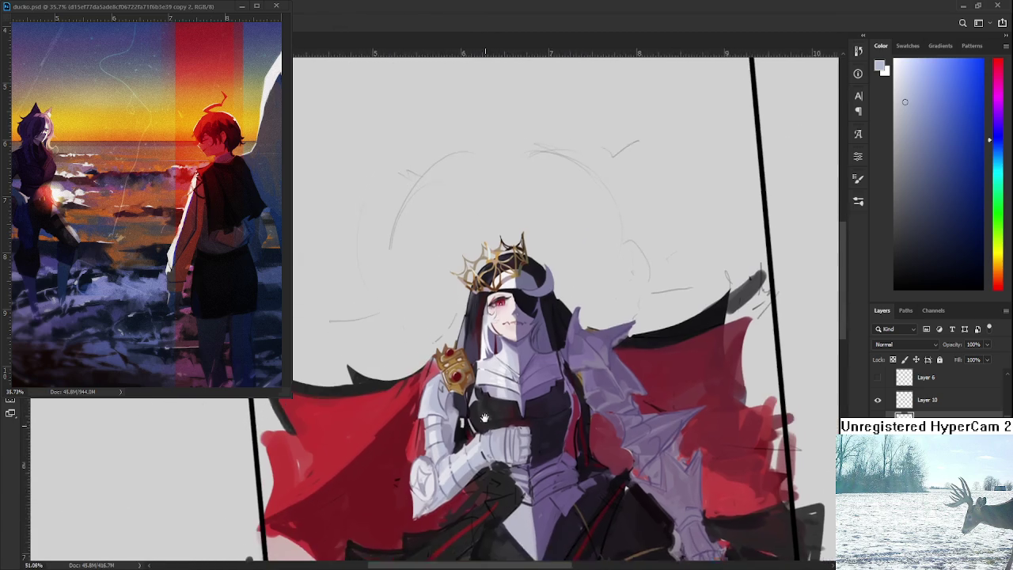
{"action": "scroll", "coordinate": [485, 417], "scroll_direction": "up", "scroll_amount": 1}
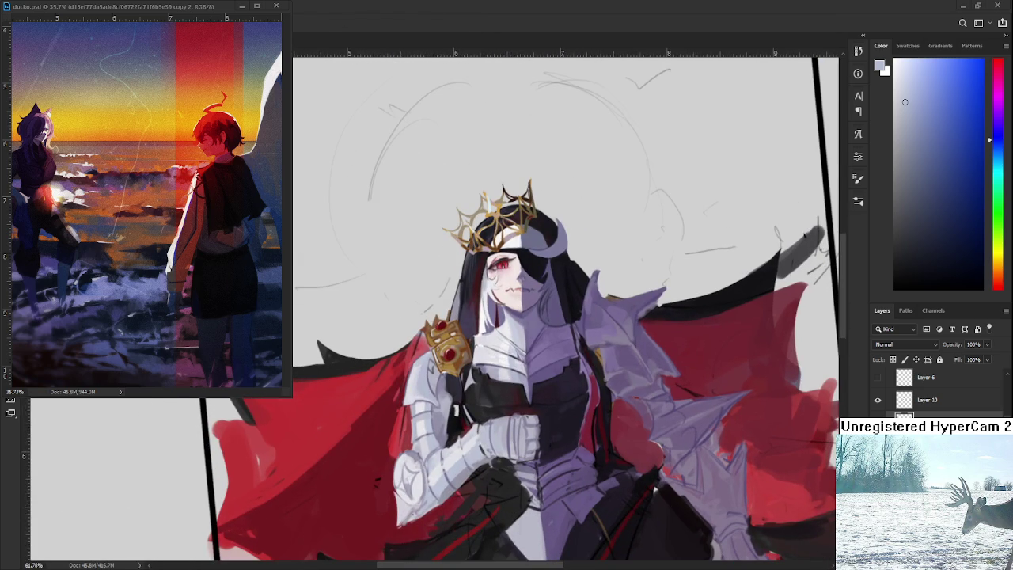
{"action": "scroll", "coordinate": [477, 418], "scroll_direction": "up", "scroll_amount": 2}
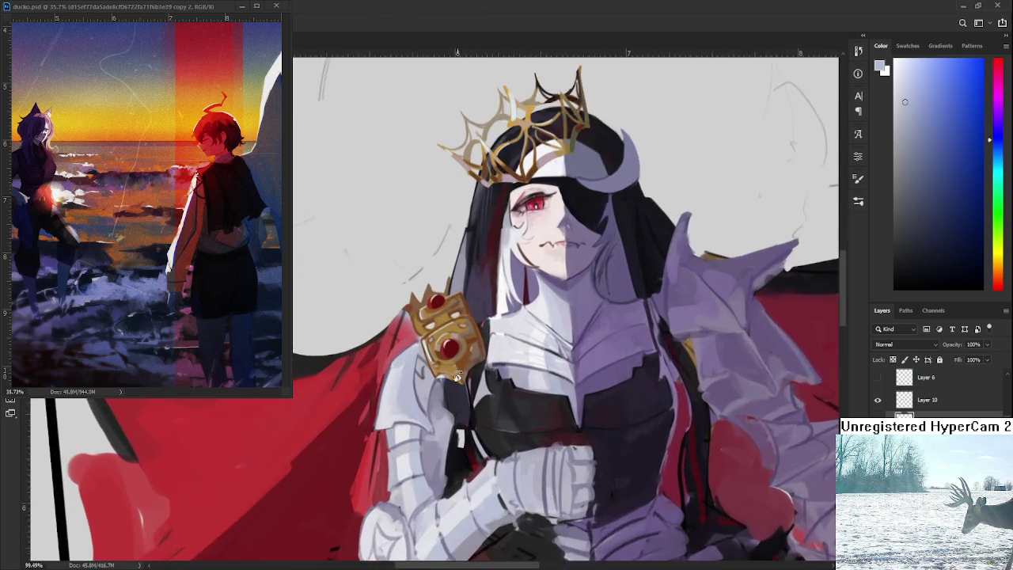
{"action": "scroll", "coordinate": [477, 417], "scroll_direction": "up", "scroll_amount": 2}
{"action": "left_click_drag", "start_coordinate": [407, 346], "coordinate": [442, 350]}
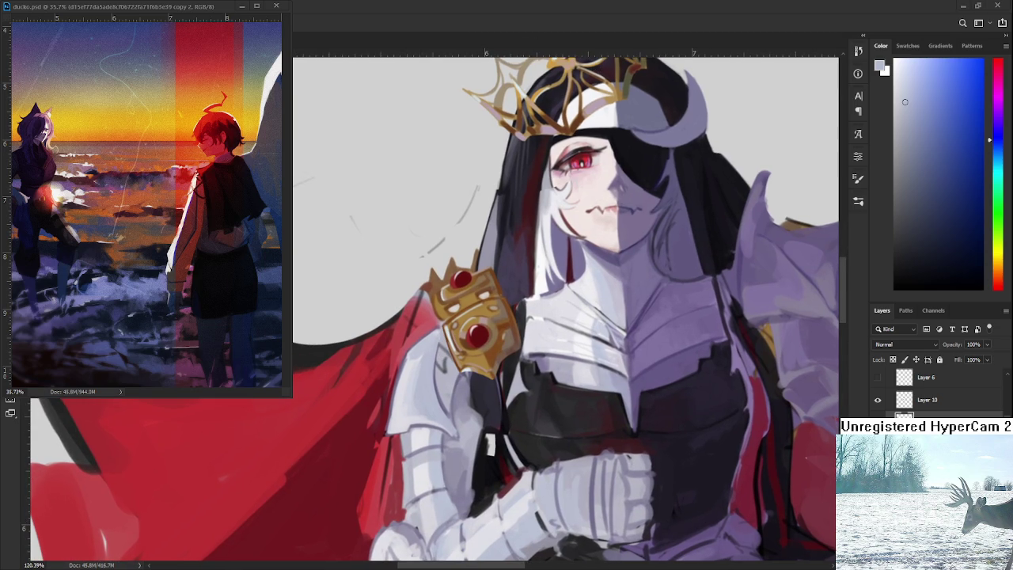
{"action": "scroll", "coordinate": [499, 367], "scroll_direction": "up", "scroll_amount": 1}
{"action": "left_click", "coordinate": [444, 380], "text": "alt"}
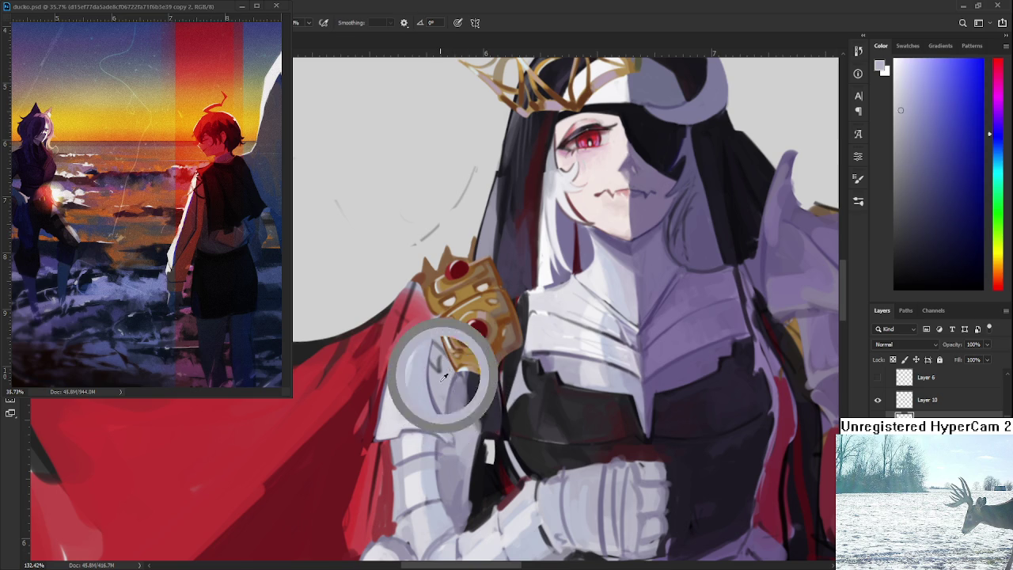
{"action": "left_click_drag", "start_coordinate": [450, 379], "coordinate": [419, 416]}
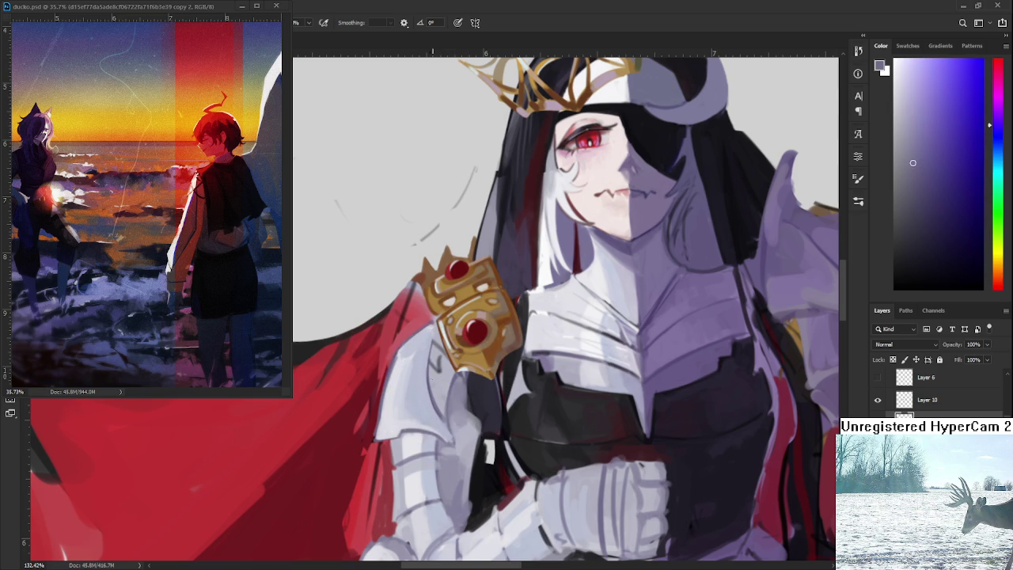
Alternate light highlight and dark shadow tones on the upper-arm plate below the gold pauldron.
{"action": "left_click", "coordinate": [445, 380], "text": "alt"}
{"action": "left_click", "coordinate": [443, 402], "text": "alt"}
{"action": "left_click", "coordinate": [440, 360], "text": "alt"}
{"action": "left_click", "coordinate": [440, 361], "text": "alt"}
{"action": "left_click", "coordinate": [448, 356], "text": "alt"}
{"action": "left_click", "coordinate": [440, 349], "text": "alt"}
{"action": "left_click", "coordinate": [437, 359], "text": "alt"}
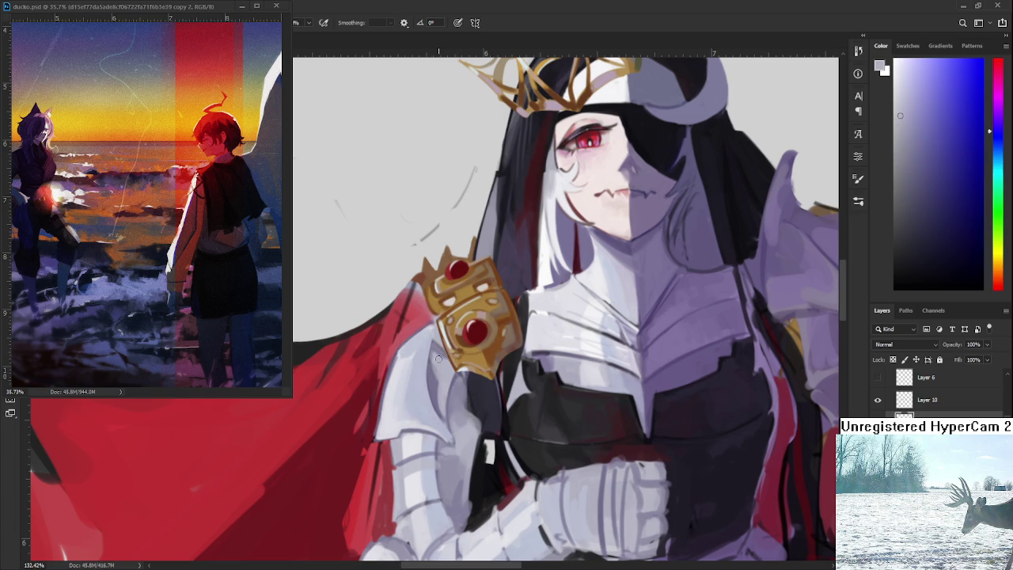
{"action": "left_click", "coordinate": [443, 370], "text": "alt"}
{"action": "left_click", "coordinate": [436, 390], "text": "alt"}
{"action": "left_click", "coordinate": [445, 379], "text": "alt"}
Blend nearby light and mid-tone armor shades across the upper-arm plate.
{"action": "left_click", "coordinate": [439, 360], "text": "alt"}
{"action": "left_click", "coordinate": [449, 378], "text": "alt"}
{"action": "left_click", "coordinate": [445, 383], "text": "alt"}
{"action": "left_click", "coordinate": [440, 407], "text": "alt"}
{"action": "left_click", "coordinate": [445, 393], "text": "alt"}
{"action": "left_click", "coordinate": [446, 392], "text": "alt"}
{"action": "left_click", "coordinate": [443, 381], "text": "alt"}
{"action": "left_click", "coordinate": [444, 390], "text": "alt"}
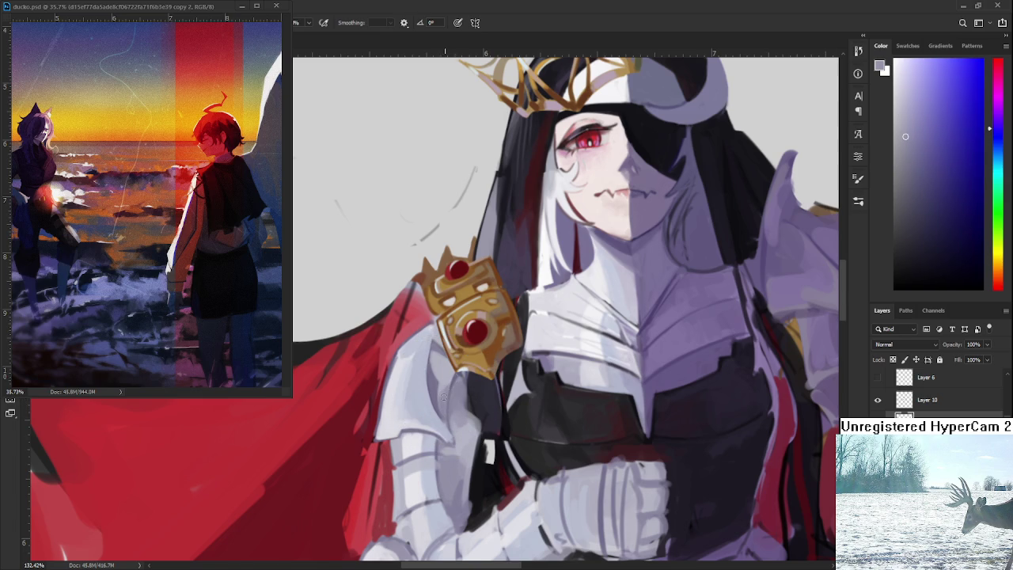
{"action": "left_click", "coordinate": [450, 375], "text": "alt"}
{"action": "left_click", "coordinate": [449, 387], "text": "alt"}
{"action": "left_click", "coordinate": [431, 382], "text": "alt"}
Rework the lower part of the arm plate with lighter and darker greys from the armour.
{"action": "left_click", "coordinate": [451, 371], "text": "alt"}
{"action": "left_click", "coordinate": [442, 399], "text": "alt"}
{"action": "left_click", "coordinate": [435, 416], "text": "alt"}
{"action": "left_click", "coordinate": [451, 416], "text": "alt"}
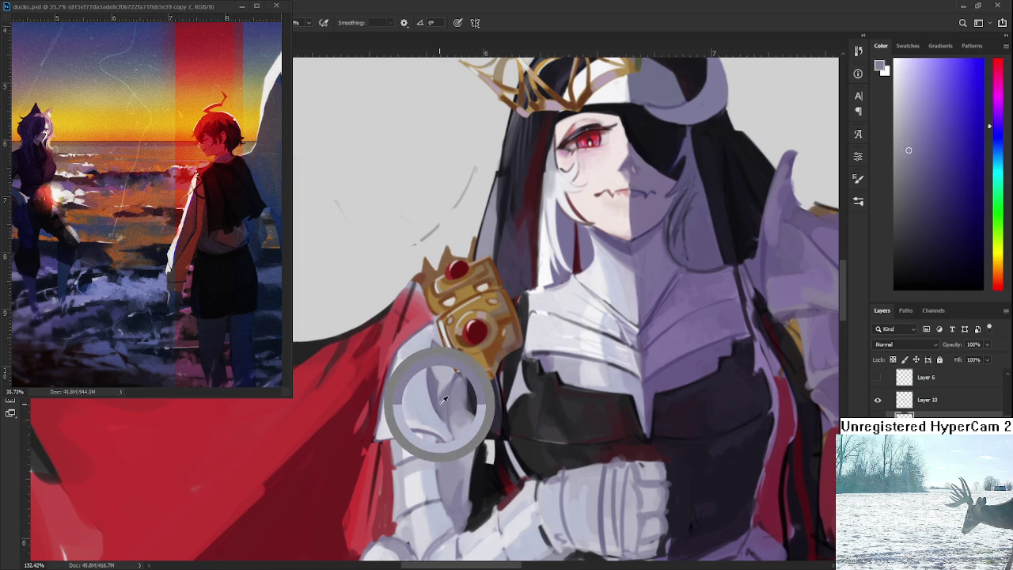
{"action": "left_click", "coordinate": [453, 441], "text": "alt"}
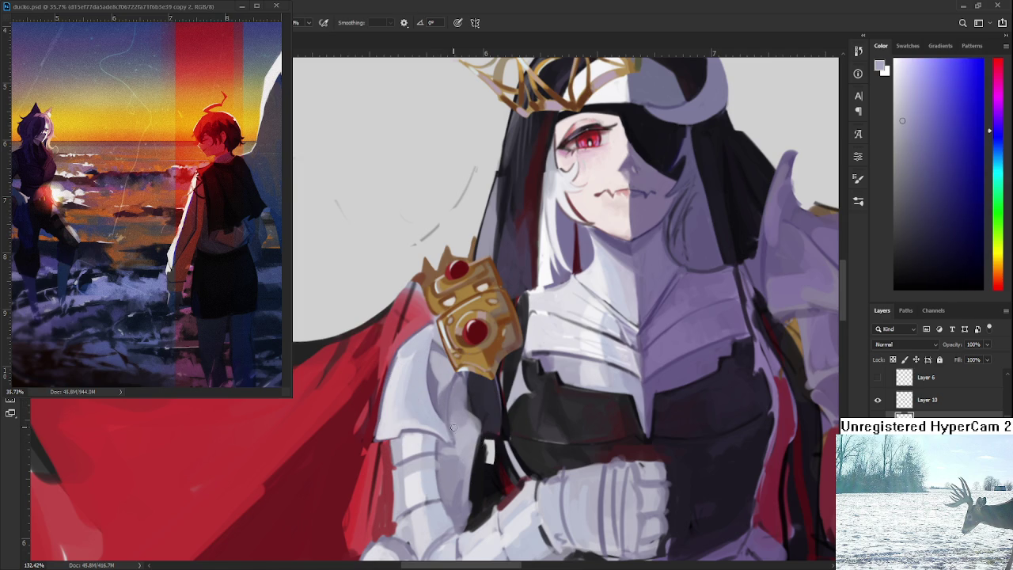
{"action": "left_click_drag", "start_coordinate": [457, 441], "coordinate": [459, 370]}
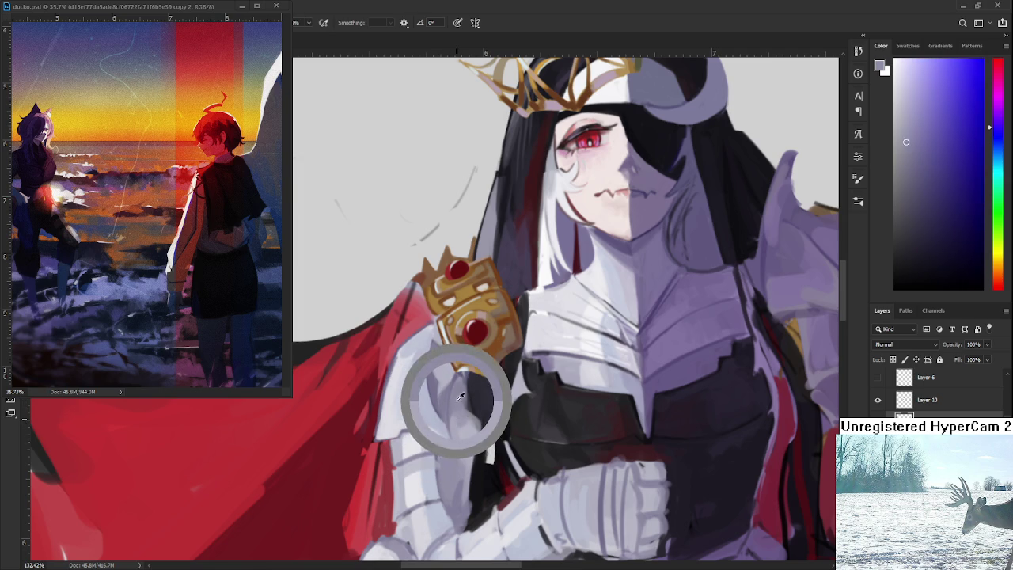
Blend light blue-grey and muted purple-grey tones into the upper area of the arm armour.
{"action": "left_click", "coordinate": [405, 351], "text": "alt"}
{"action": "left_click", "coordinate": [400, 356], "text": "alt"}
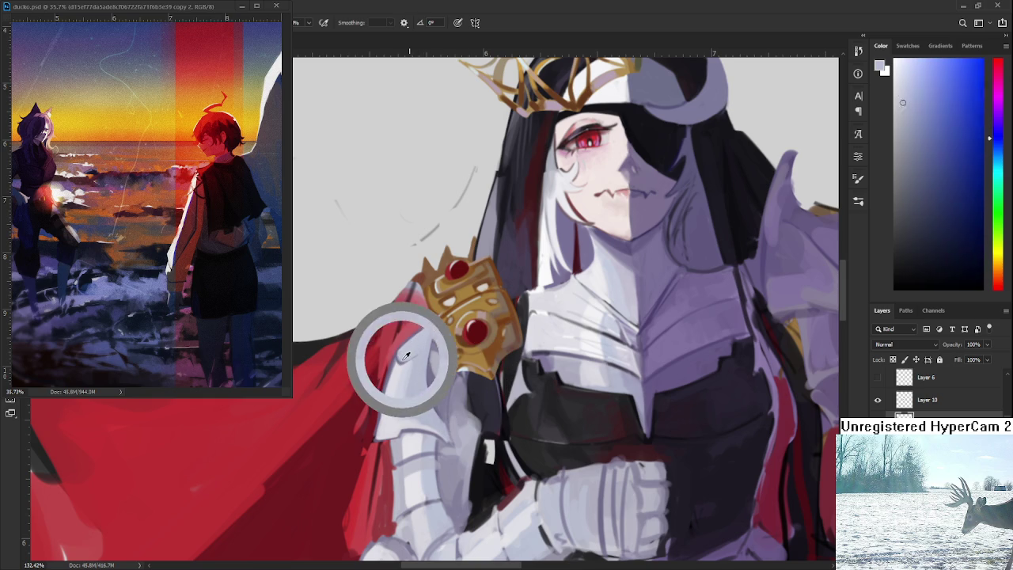
{"action": "left_click", "coordinate": [420, 371], "text": "alt"}
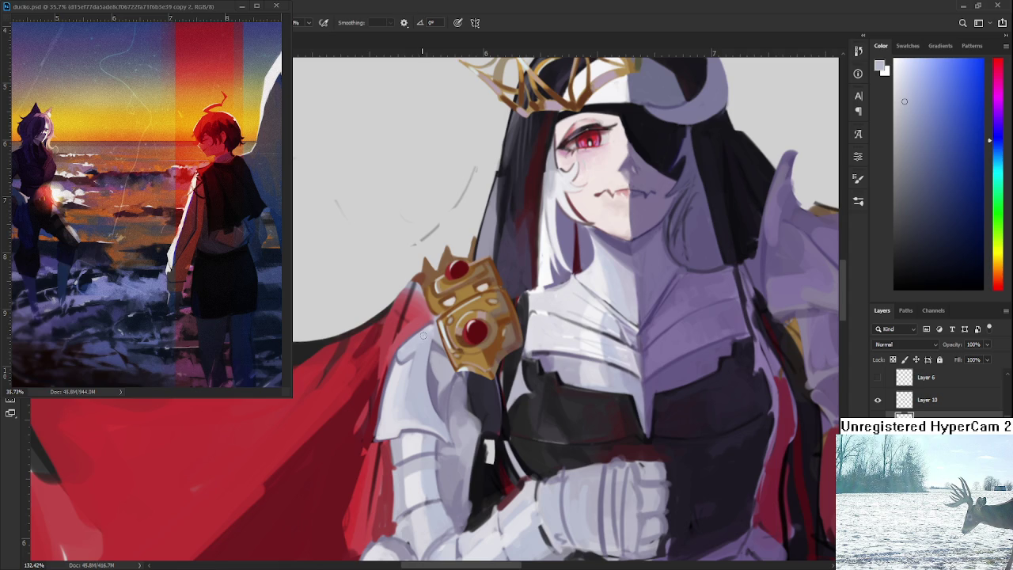
{"action": "scroll", "coordinate": [422, 341], "scroll_direction": "down", "scroll_amount": 2}
{"action": "left_click", "coordinate": [404, 322], "text": "alt"}
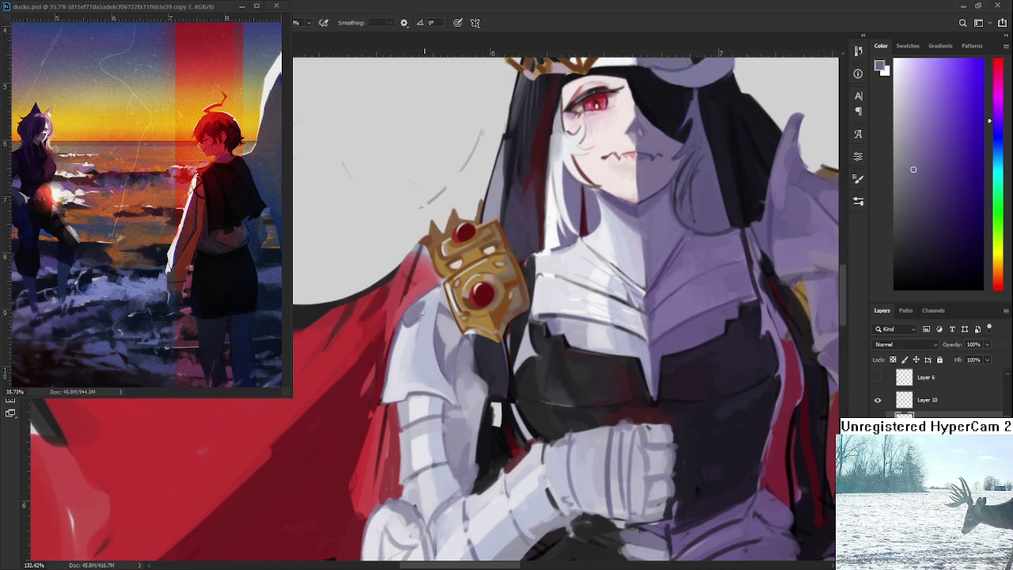
{"action": "left_click", "coordinate": [423, 314], "text": "alt"}
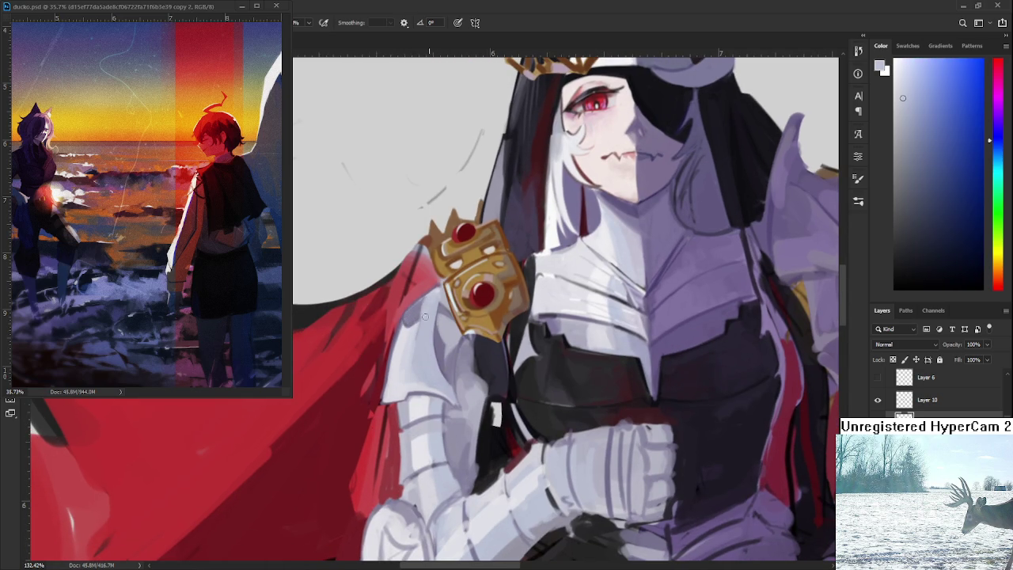
{"action": "left_click", "coordinate": [426, 300], "text": "alt"}
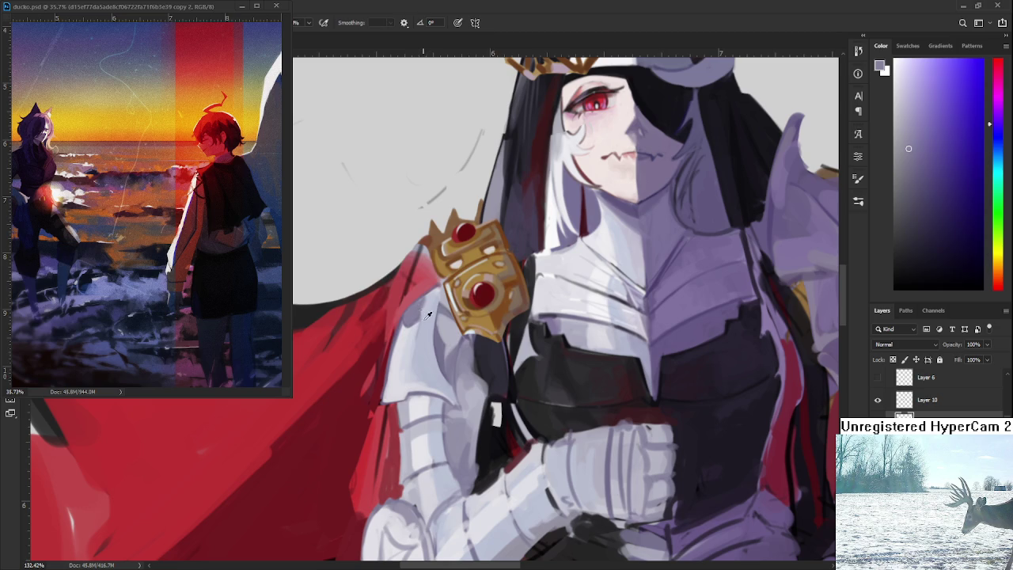
{"action": "left_click", "coordinate": [428, 314], "text": "alt"}
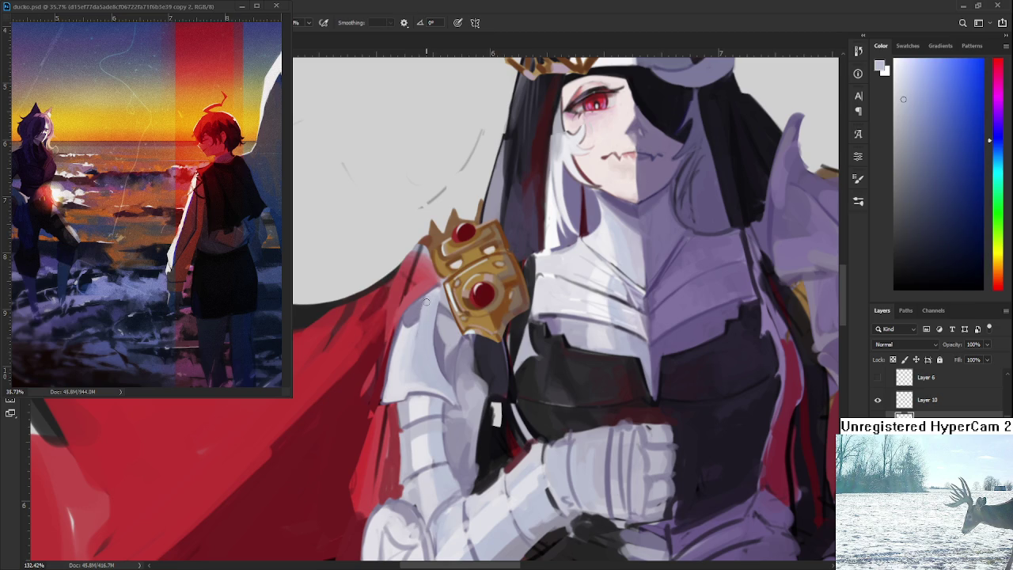
{"action": "left_click", "coordinate": [411, 338], "text": "alt"}
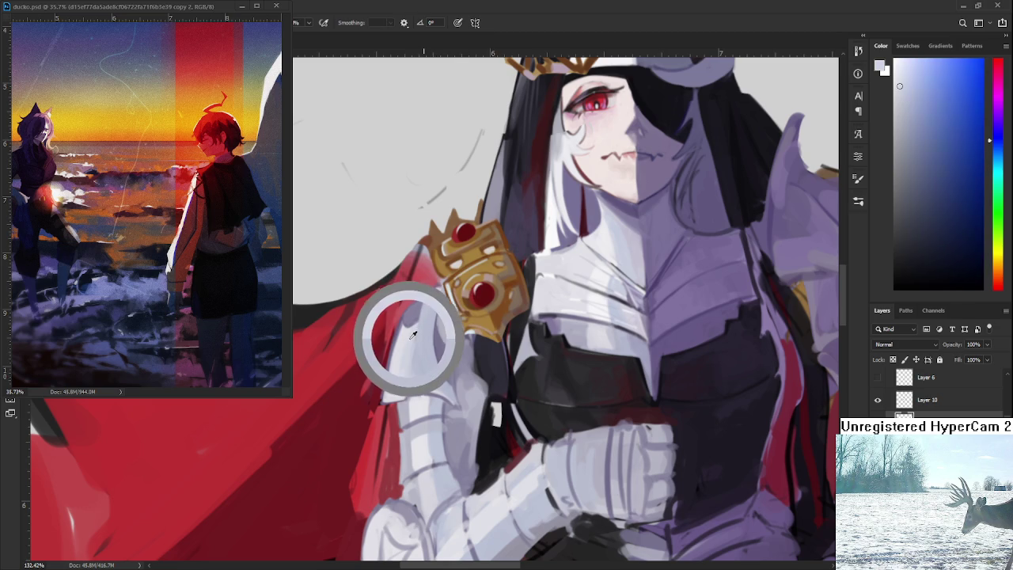
{"action": "left_click", "coordinate": [407, 335], "text": "alt"}
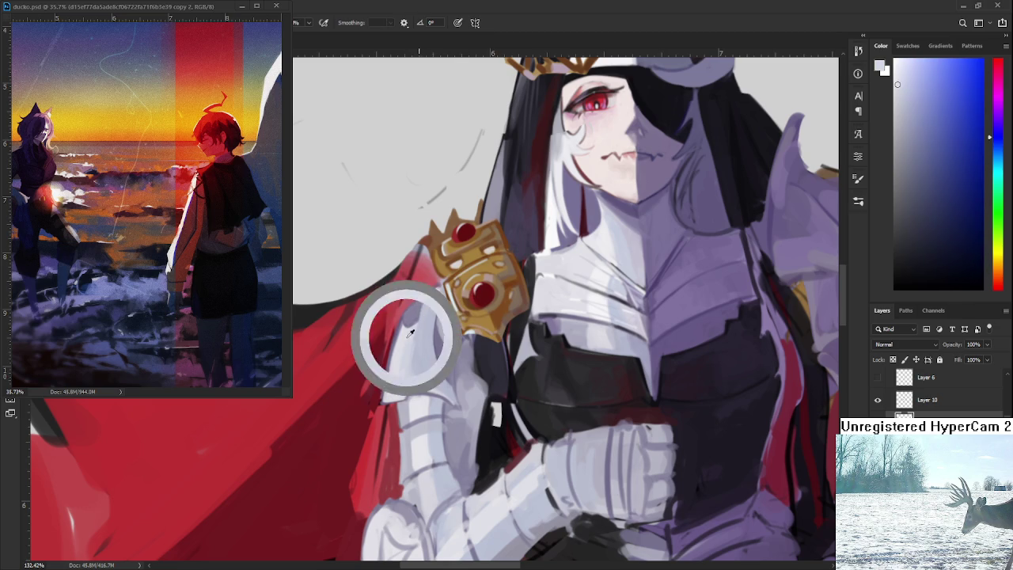
{"action": "left_click", "coordinate": [417, 318], "text": "alt"}
{"action": "left_click", "coordinate": [420, 310], "text": "alt"}
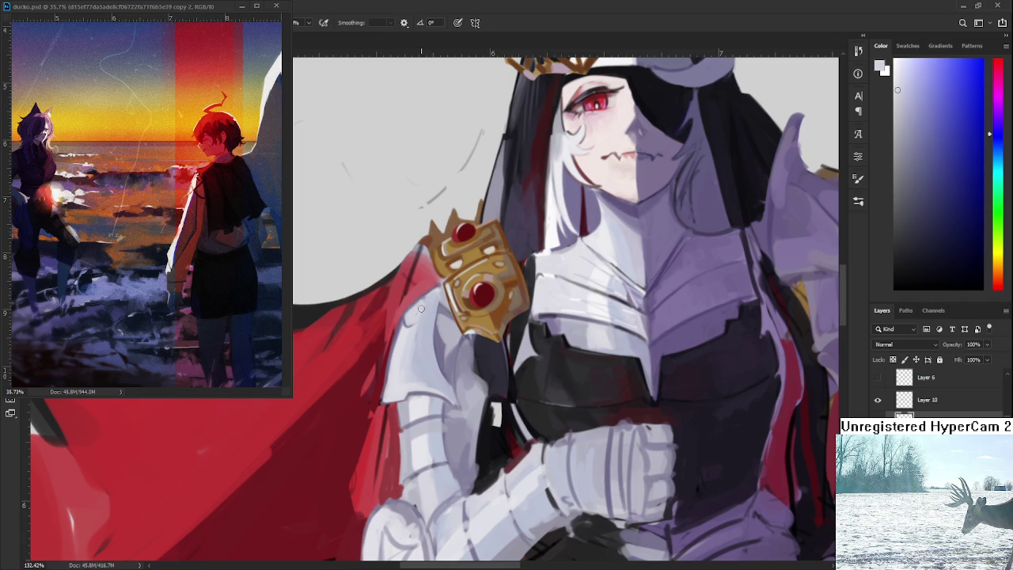
{"action": "scroll", "coordinate": [418, 316], "scroll_direction": "down", "scroll_amount": 2}
Eyedrop bluish, lighter and darker greys from the arm armour, ending on a light lavender-blue.
{"action": "scroll", "coordinate": [418, 316], "scroll_direction": "down", "scroll_amount": 2}
{"action": "scroll", "coordinate": [428, 305], "scroll_direction": "up", "scroll_amount": 3}
{"action": "scroll", "coordinate": [439, 289], "scroll_direction": "up", "scroll_amount": 2}
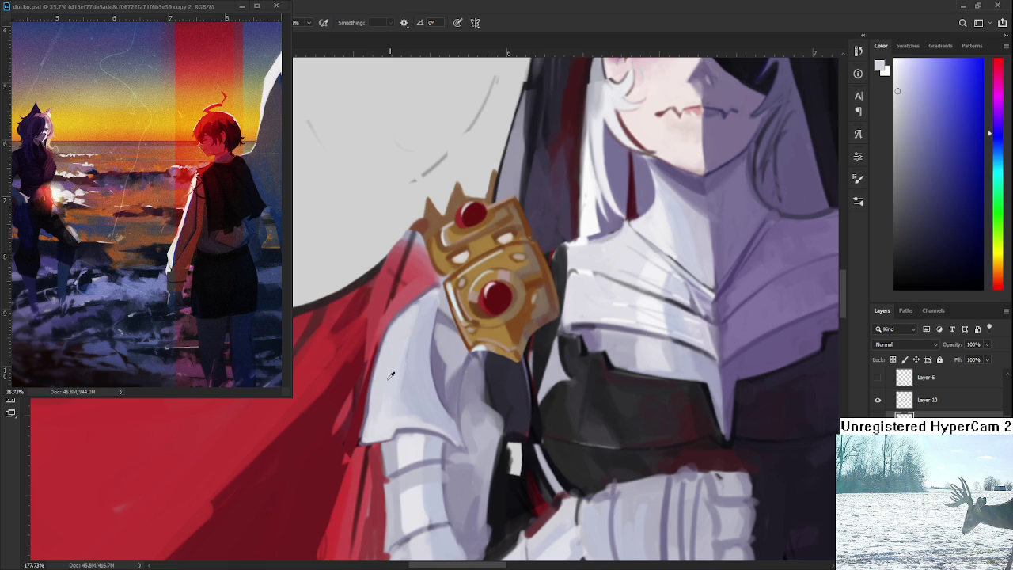
{"action": "left_click", "coordinate": [383, 425]}
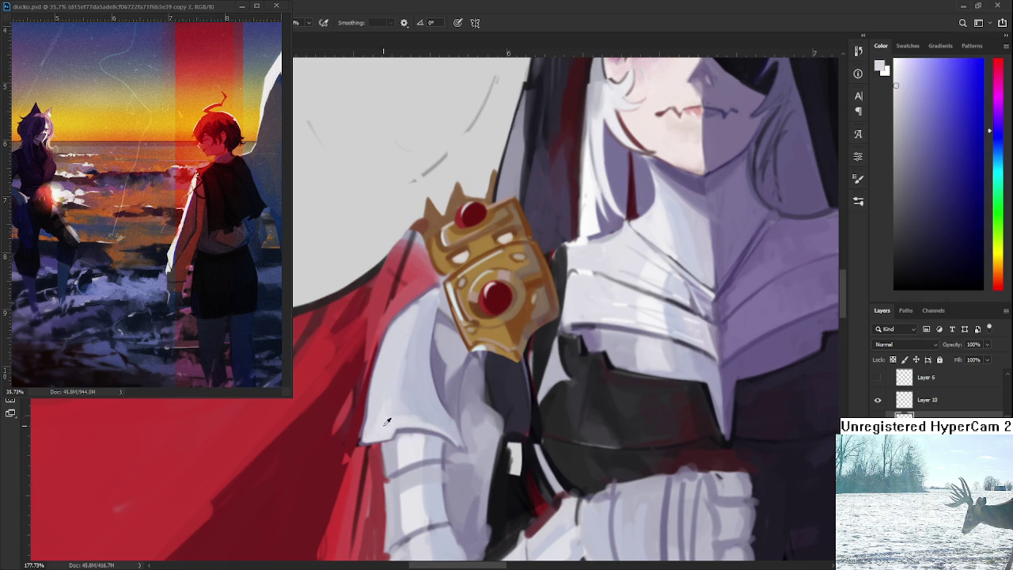
{"action": "left_click", "coordinate": [416, 386]}
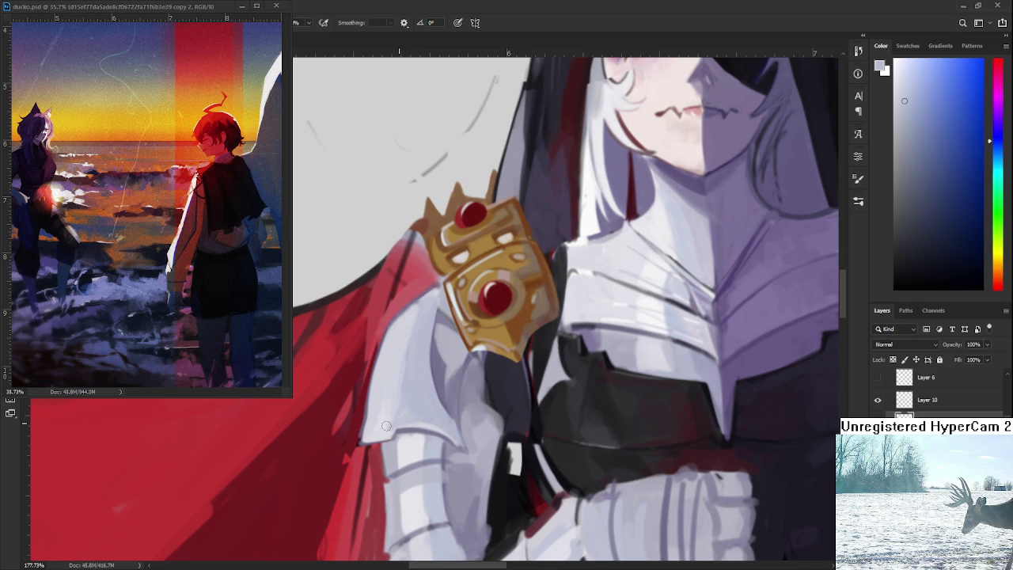
{"action": "left_click", "coordinate": [388, 396]}
{"action": "left_click", "coordinate": [394, 422]}
{"action": "left_click", "coordinate": [388, 407]}
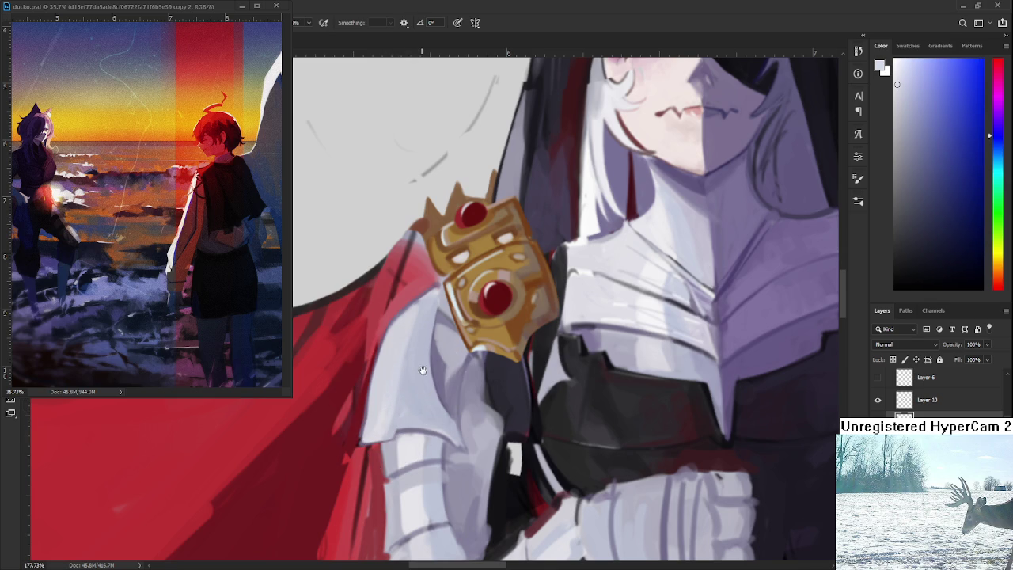
{"action": "left_click_drag", "start_coordinate": [423, 370], "coordinate": [431, 377]}
{"action": "left_click", "coordinate": [447, 354], "text": "alt"}
{"action": "left_click", "coordinate": [463, 356], "text": "alt"}
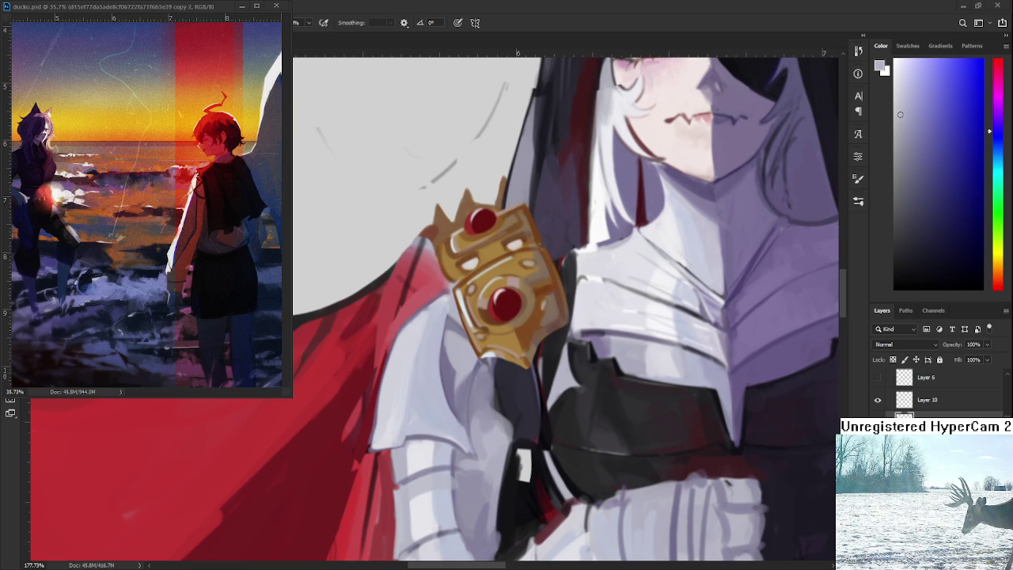
Sample softer light shades and a darker purple-grey while framing the lower arm armour.
{"action": "scroll", "coordinate": [469, 289], "scroll_direction": "down", "scroll_amount": 2}
{"action": "scroll", "coordinate": [469, 290], "scroll_direction": "down", "scroll_amount": 2}
{"action": "scroll", "coordinate": [469, 290], "scroll_direction": "up", "scroll_amount": 2}
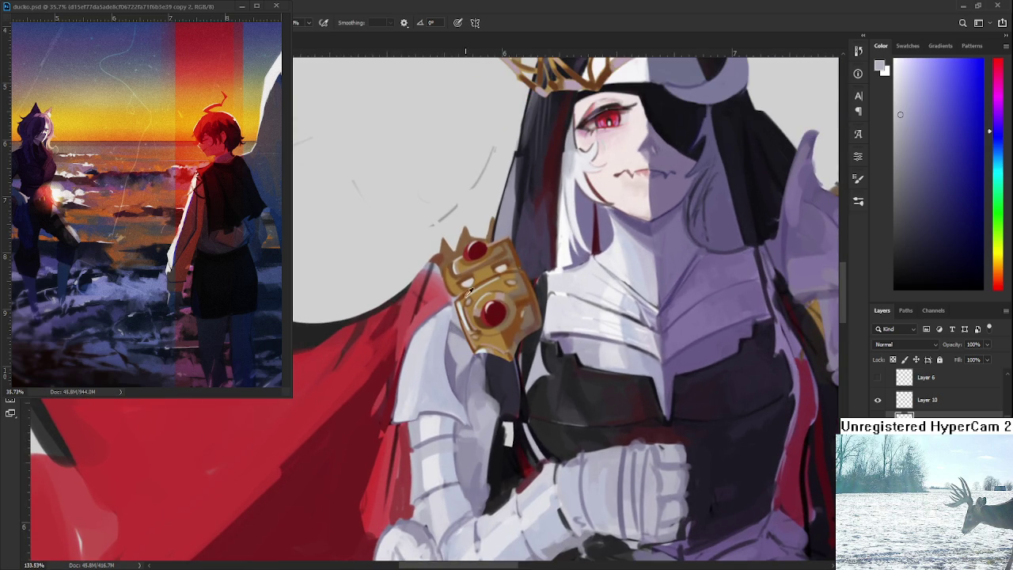
{"action": "left_click", "coordinate": [440, 322], "text": "alt"}
{"action": "left_click", "coordinate": [434, 319], "text": "alt"}
{"action": "left_click", "coordinate": [427, 326], "text": "alt"}
{"action": "left_click", "coordinate": [434, 387], "text": "alt"}
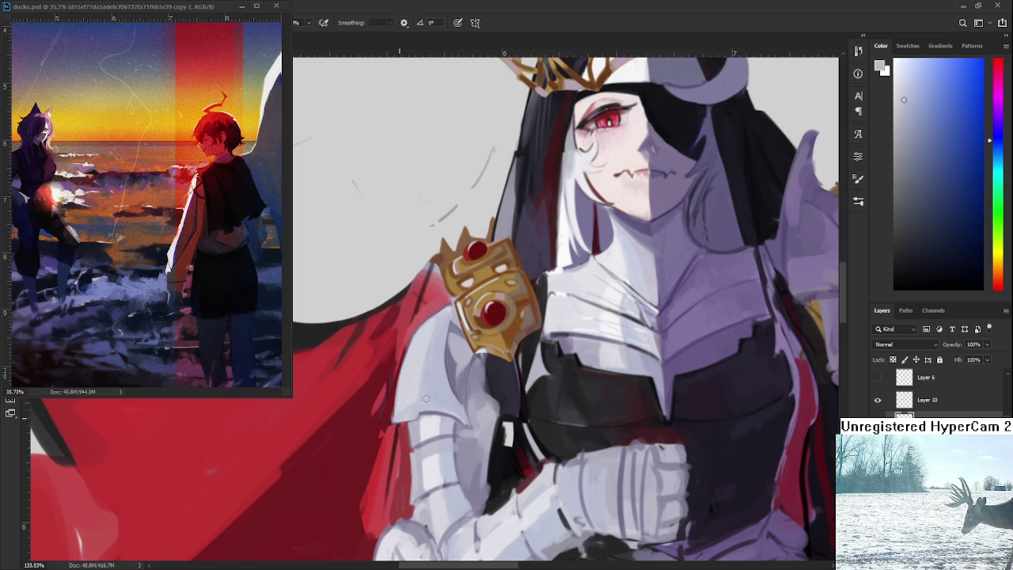
{"action": "left_click_drag", "start_coordinate": [426, 398], "coordinate": [434, 332]}
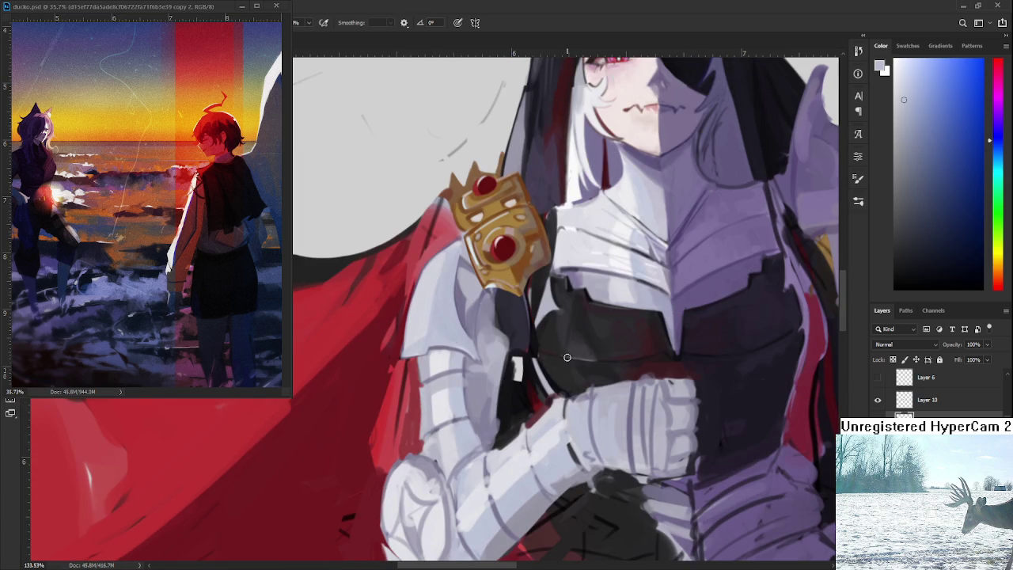
{"action": "scroll", "coordinate": [568, 358], "scroll_direction": "down", "scroll_amount": 5}
{"action": "scroll", "coordinate": [554, 348], "scroll_direction": "up", "scroll_amount": 2}
{"action": "scroll", "coordinate": [546, 339], "scroll_direction": "up", "scroll_amount": 2}
{"action": "scroll", "coordinate": [542, 346], "scroll_direction": "up", "scroll_amount": 1}
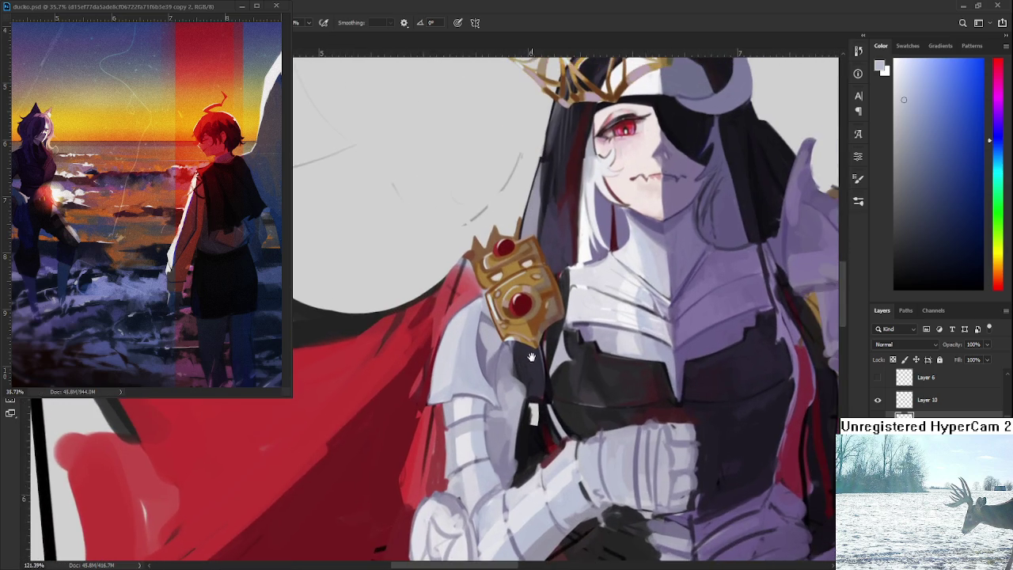
{"action": "scroll", "coordinate": [532, 358], "scroll_direction": "up", "scroll_amount": 1}
{"action": "left_click", "coordinate": [476, 364], "text": "alt"}
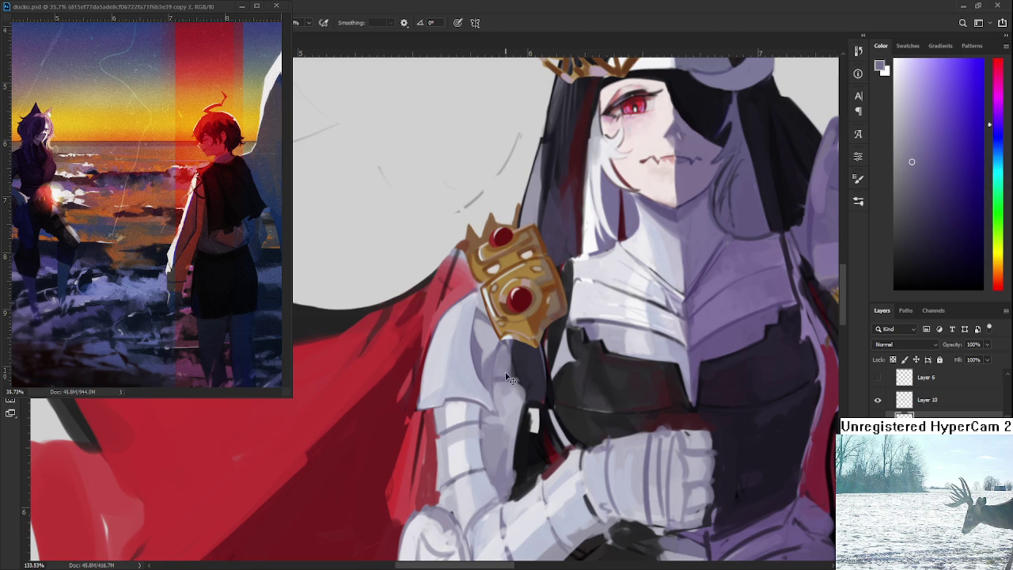
{"action": "left_click_drag", "start_coordinate": [491, 391], "coordinate": [474, 388]}
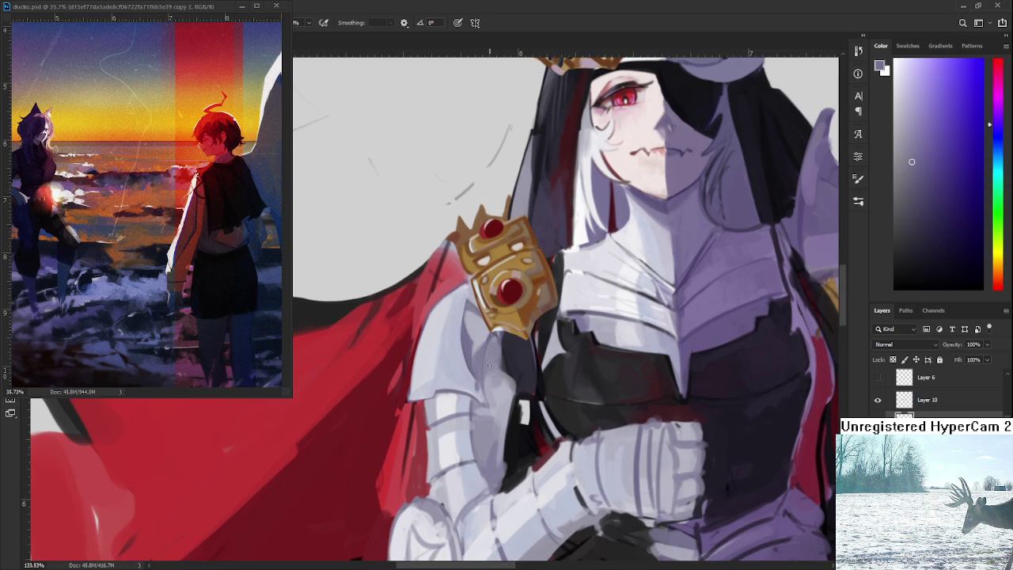
Paint near-black shading strokes on the white arm armour beneath the gold pauldron.
{"action": "left_click", "coordinate": [509, 340], "text": "alt"}
{"action": "left_click", "coordinate": [496, 344], "text": "alt"}
{"action": "left_click", "coordinate": [506, 356], "text": "alt"}
{"action": "left_click", "coordinate": [499, 350], "text": "alt"}
{"action": "left_click", "coordinate": [506, 356], "text": "alt"}
{"action": "left_click", "coordinate": [500, 382], "text": "alt"}
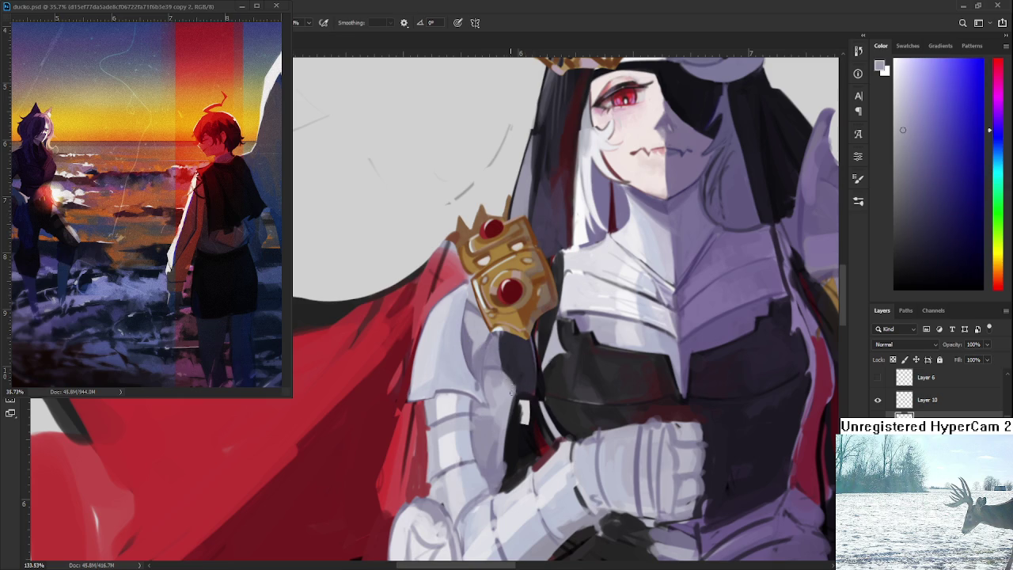
{"action": "left_click", "coordinate": [544, 377], "text": "alt"}
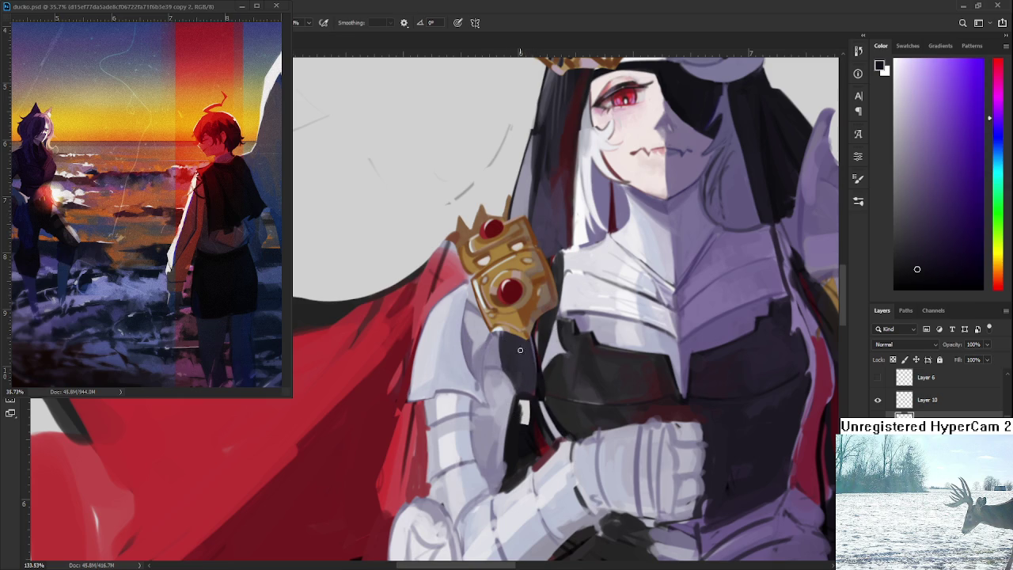
{"action": "mouse_move", "coordinate": [514, 356]}
{"action": "left_mouse_down"}
{"action": "mouse_move", "coordinate": [525, 389]}
{"action": "mouse_move", "coordinate": [535, 347]}
{"action": "mouse_move", "coordinate": [519, 390]}
{"action": "left_mouse_up"}
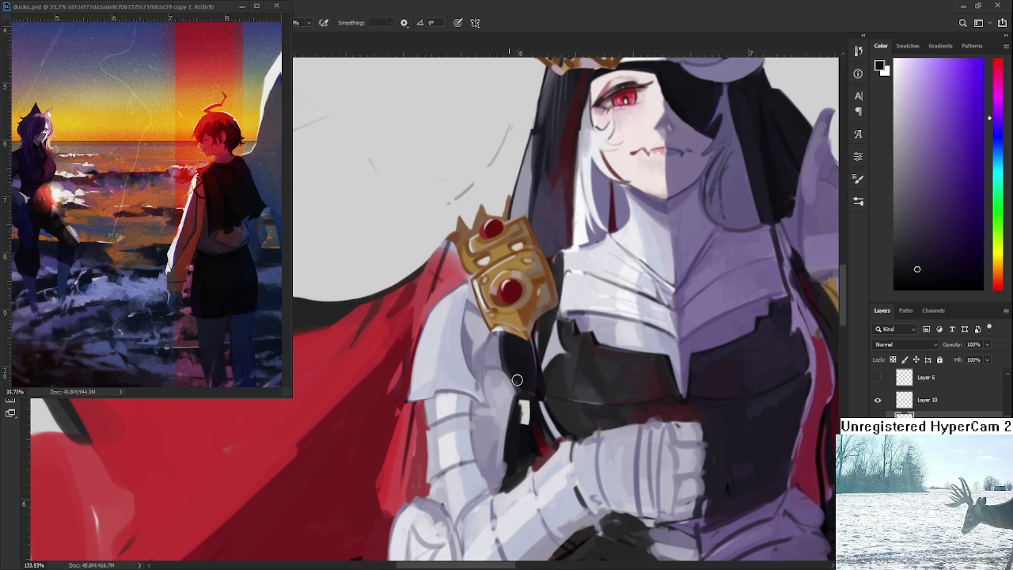
{"action": "mouse_move", "coordinate": [528, 348]}
{"action": "left_mouse_down"}
{"action": "mouse_move", "coordinate": [516, 368]}
{"action": "mouse_move", "coordinate": [523, 329]}
{"action": "left_mouse_up"}
Eyedrop light grey and darker lavender, settling on a dark navy-grey.
{"action": "left_click", "coordinate": [509, 335], "text": "alt"}
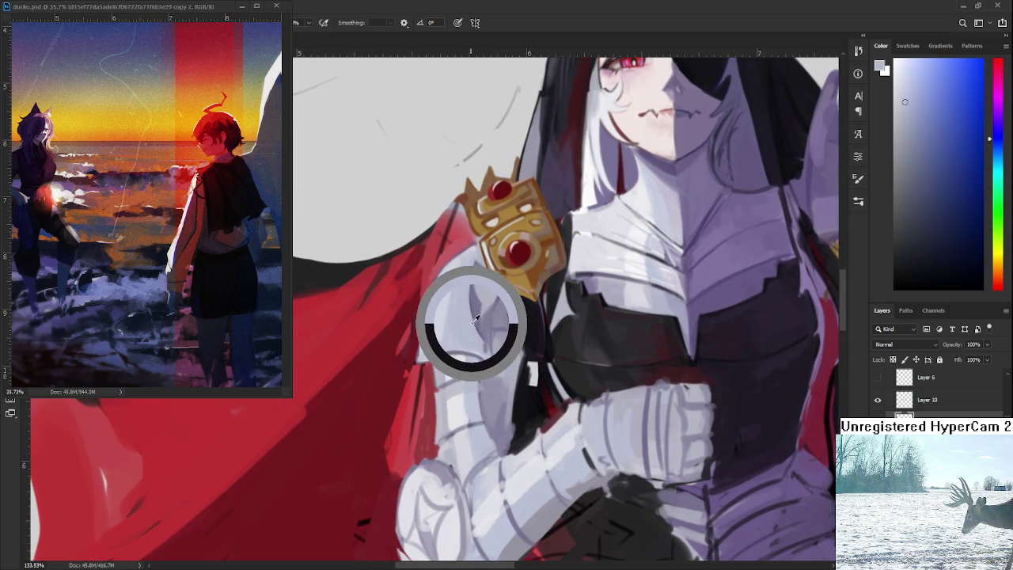
{"action": "left_click", "coordinate": [477, 337], "text": "alt"}
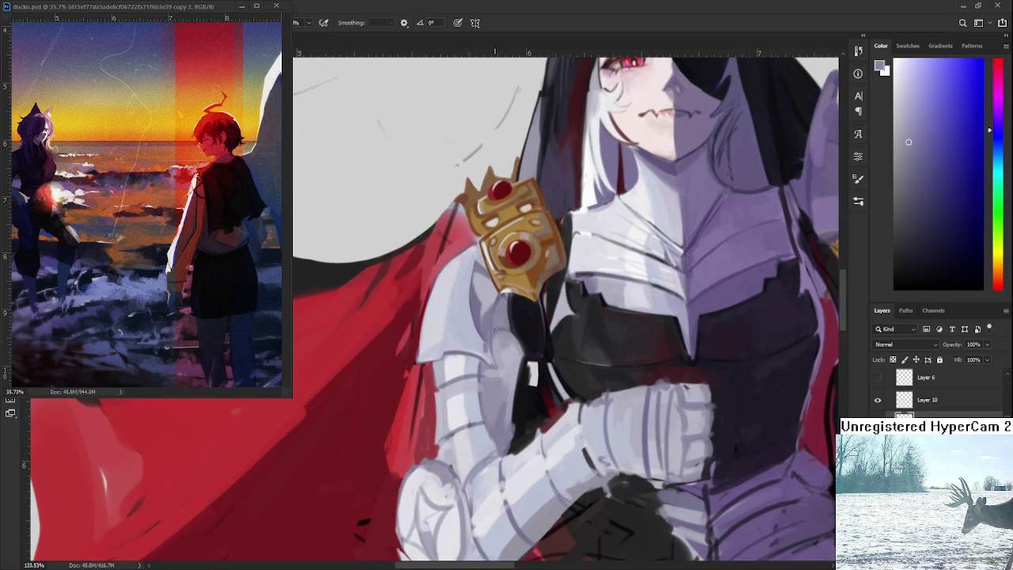
{"action": "left_click", "coordinate": [556, 338], "text": "alt"}
{"action": "left_click", "coordinate": [526, 380], "text": "alt"}
Sample light and darker greys from the arm armour plates.
{"action": "left_click", "coordinate": [495, 353], "text": "alt"}
{"action": "left_click", "coordinate": [526, 347], "text": "alt"}
{"action": "left_click_drag", "start_coordinate": [526, 347], "coordinate": [515, 345]}
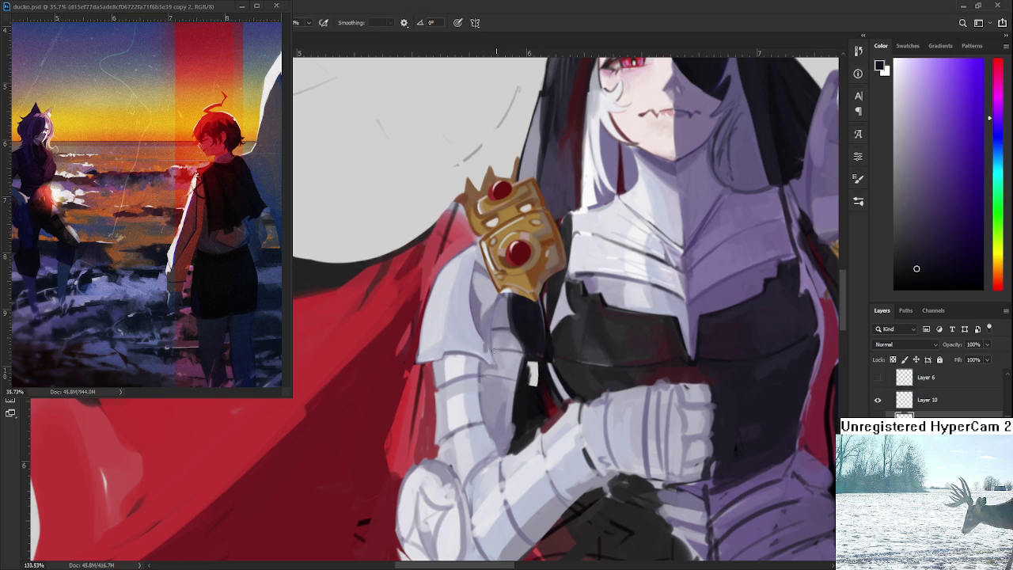
{"action": "left_click", "coordinate": [506, 353], "text": "alt"}
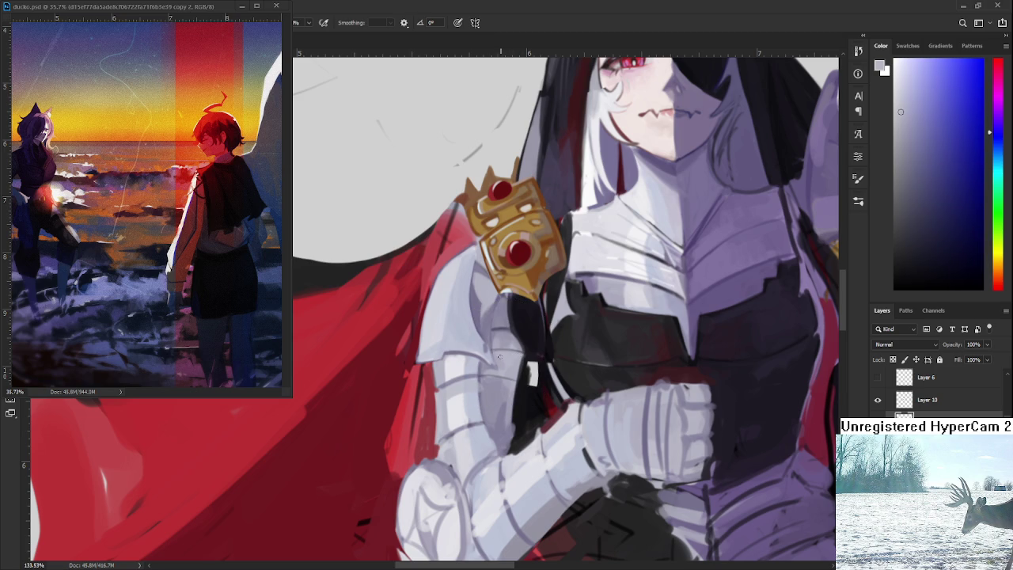
{"action": "left_click", "coordinate": [505, 332], "text": "alt"}
{"action": "scroll", "coordinate": [505, 332], "scroll_direction": "down", "scroll_amount": 2}
{"action": "scroll", "coordinate": [501, 307], "scroll_direction": "down", "scroll_amount": 3}
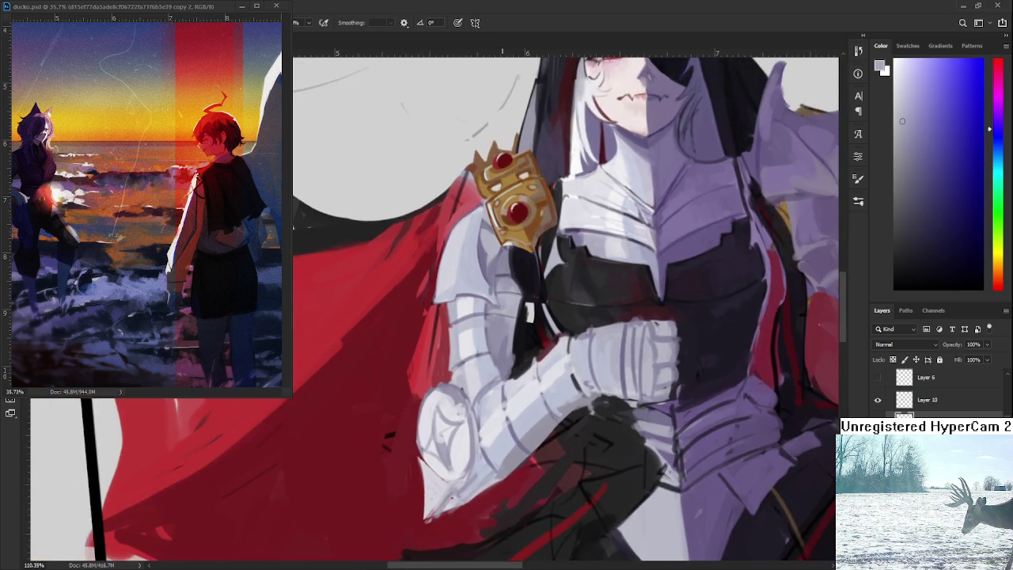
{"action": "scroll", "coordinate": [502, 307], "scroll_direction": "down", "scroll_amount": 2}
{"action": "scroll", "coordinate": [502, 307], "scroll_direction": "down", "scroll_amount": 2}
{"action": "scroll", "coordinate": [502, 307], "scroll_direction": "up", "scroll_amount": 5}
{"action": "scroll", "coordinate": [502, 307], "scroll_direction": "up", "scroll_amount": 1}
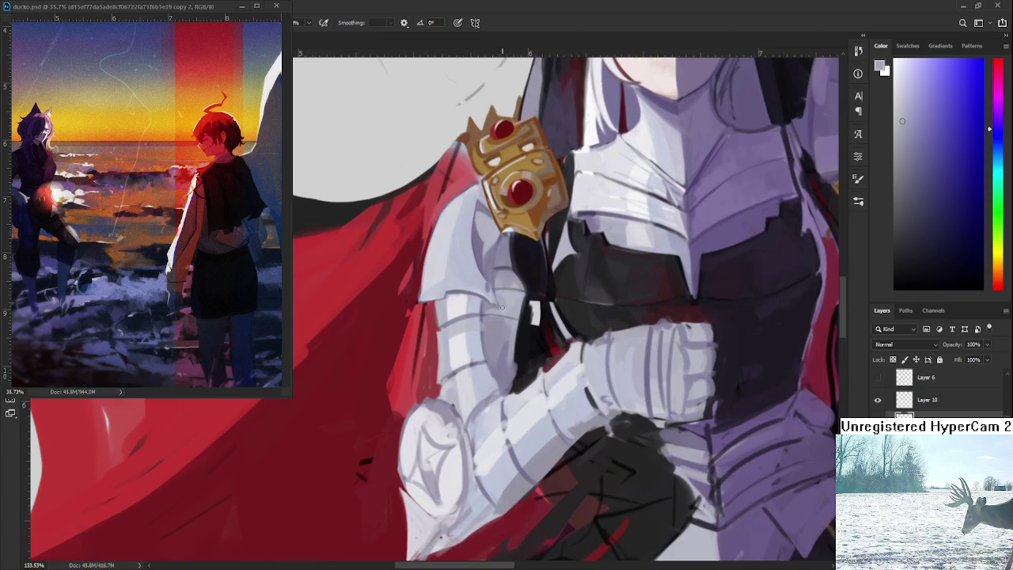
{"action": "scroll", "coordinate": [461, 290], "scroll_direction": "up", "scroll_amount": 1}
Eyedrop bluish grey, lavender-white and the shoulder colour from the armour.
{"action": "left_click", "coordinate": [432, 335], "text": "alt"}
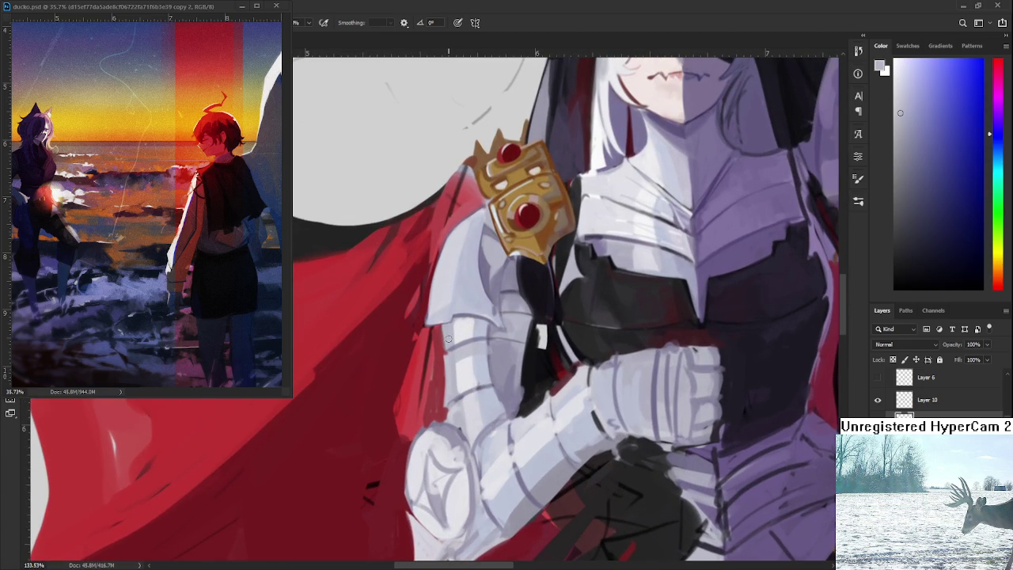
{"action": "left_click", "coordinate": [457, 345], "text": "alt"}
{"action": "left_click", "coordinate": [478, 332], "text": "alt"}
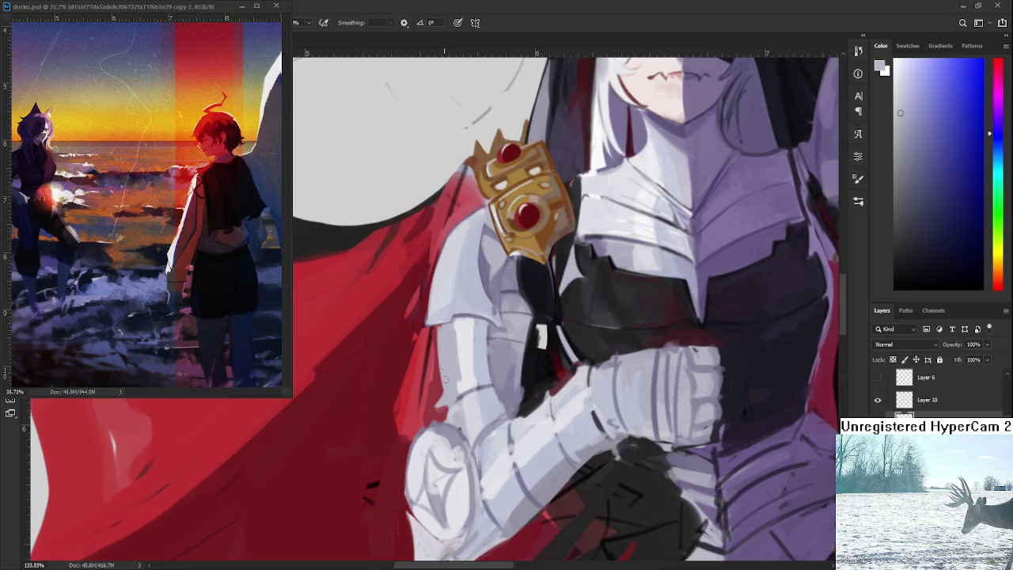
{"action": "left_click", "coordinate": [444, 333], "text": "alt"}
{"action": "left_click", "coordinate": [462, 337], "text": "alt"}
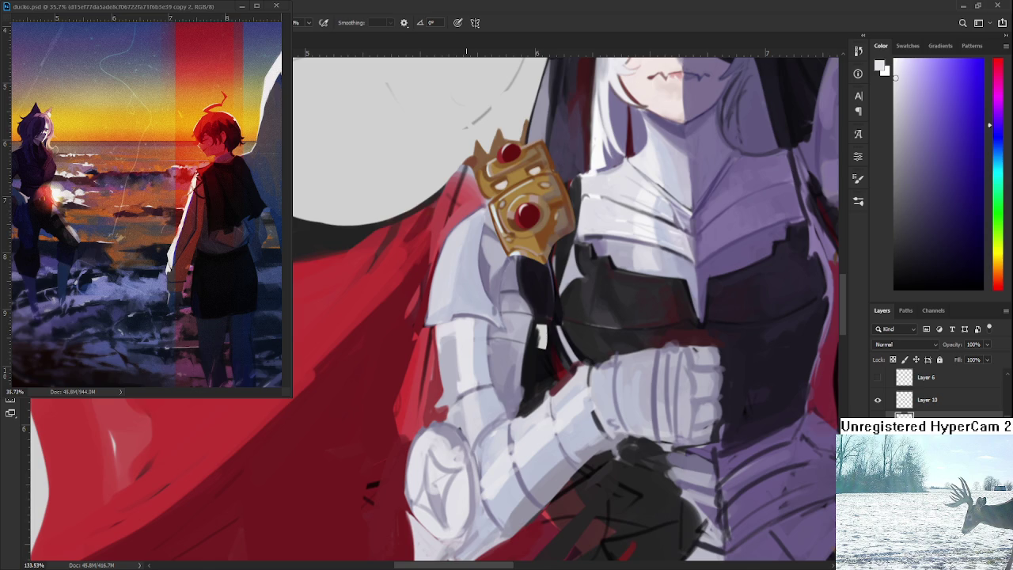
{"action": "left_click_drag", "start_coordinate": [471, 357], "coordinate": [482, 374]}
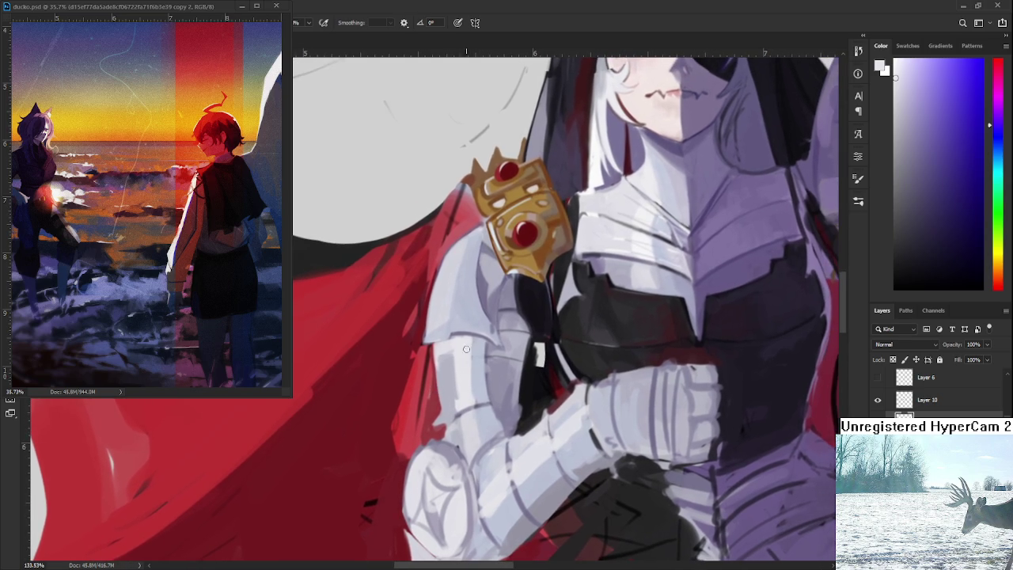
{"action": "left_click", "coordinate": [480, 291], "text": "alt"}
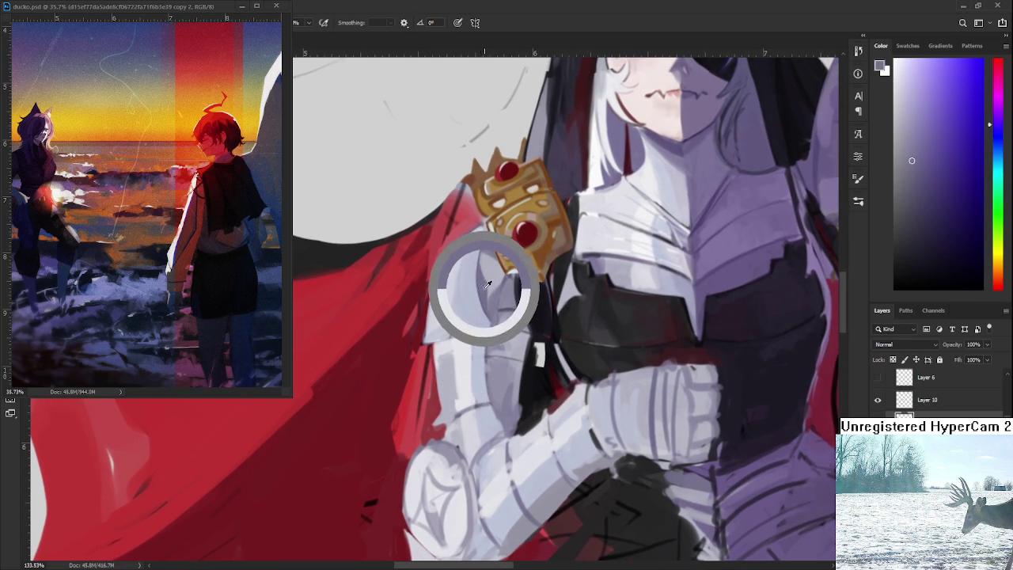
Brighten the arm armour's left edge with light tone strokes.
{"action": "left_click", "coordinate": [437, 410], "text": "alt"}
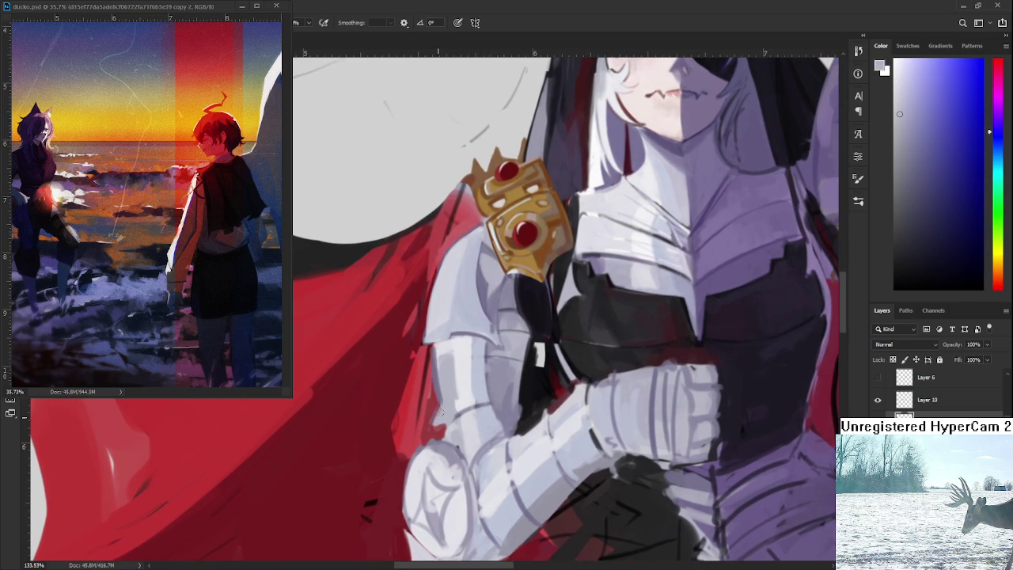
{"action": "left_click_drag", "start_coordinate": [438, 349], "coordinate": [447, 404]}
{"action": "left_click_drag", "start_coordinate": [436, 349], "coordinate": [445, 404]}
{"action": "left_click_drag", "start_coordinate": [473, 368], "coordinate": [464, 352]}
{"action": "left_click", "coordinate": [465, 352], "text": "alt"}
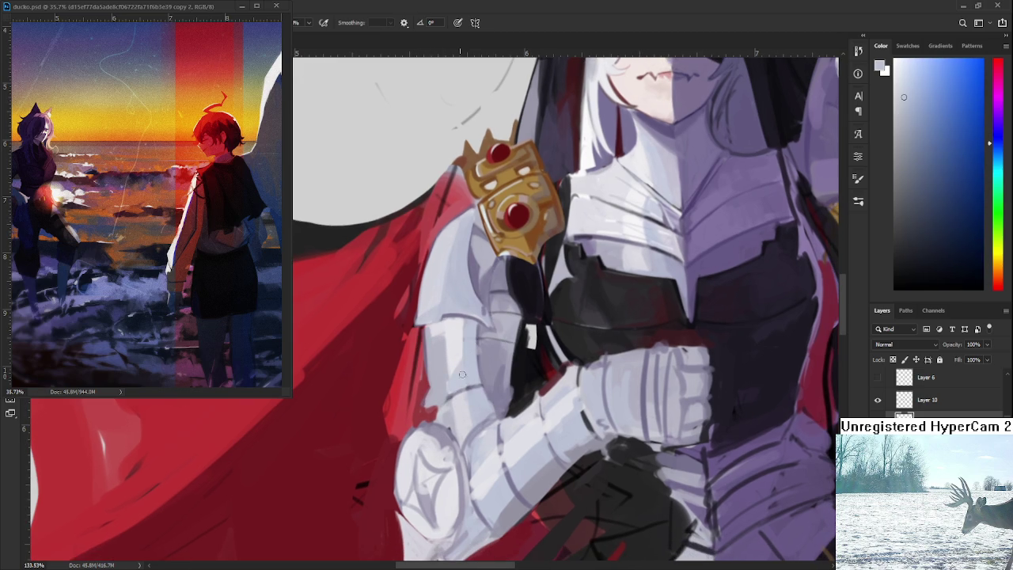
{"action": "mouse_move", "coordinate": [467, 379]}
{"action": "left_mouse_down"}
{"action": "mouse_move", "coordinate": [466, 366]}
{"action": "mouse_move", "coordinate": [473, 384]}
{"action": "left_mouse_up"}
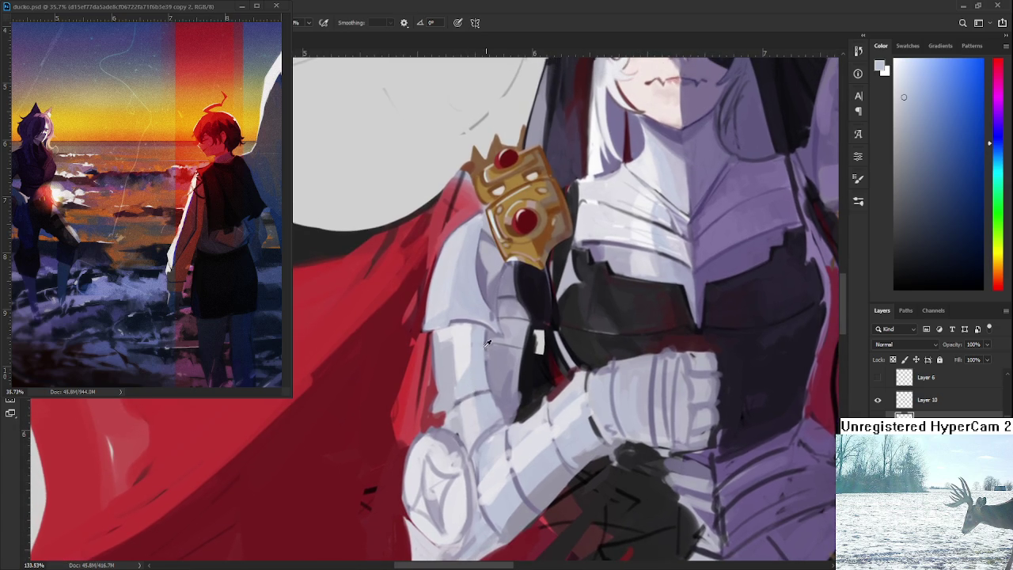
Compare cape red with armour lavender-grey, then paint a thin grey line across a plate.
{"action": "left_click", "coordinate": [467, 322], "text": "alt"}
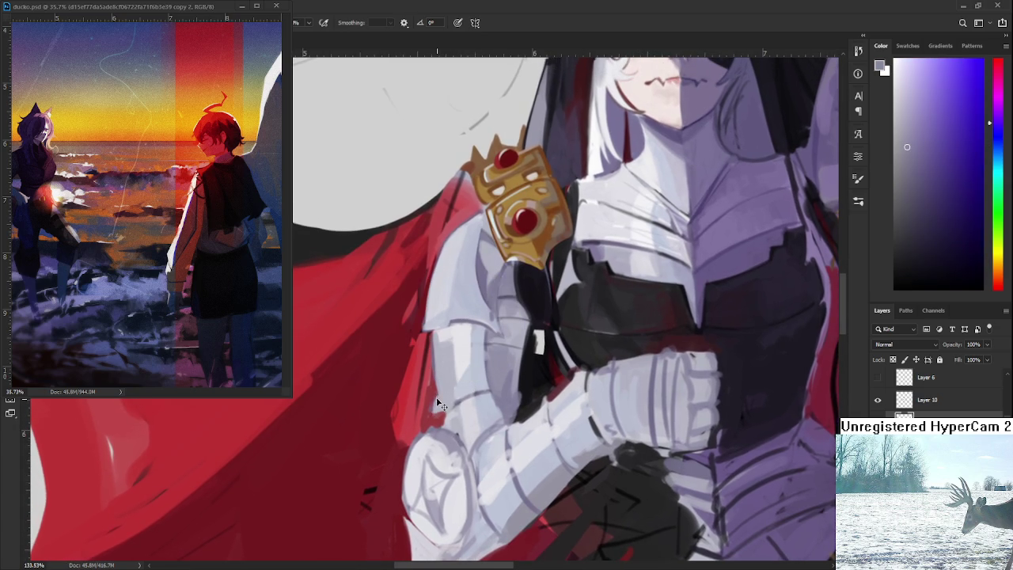
{"action": "left_click", "coordinate": [430, 408], "text": "alt"}
{"action": "left_click", "coordinate": [446, 391], "text": "alt"}
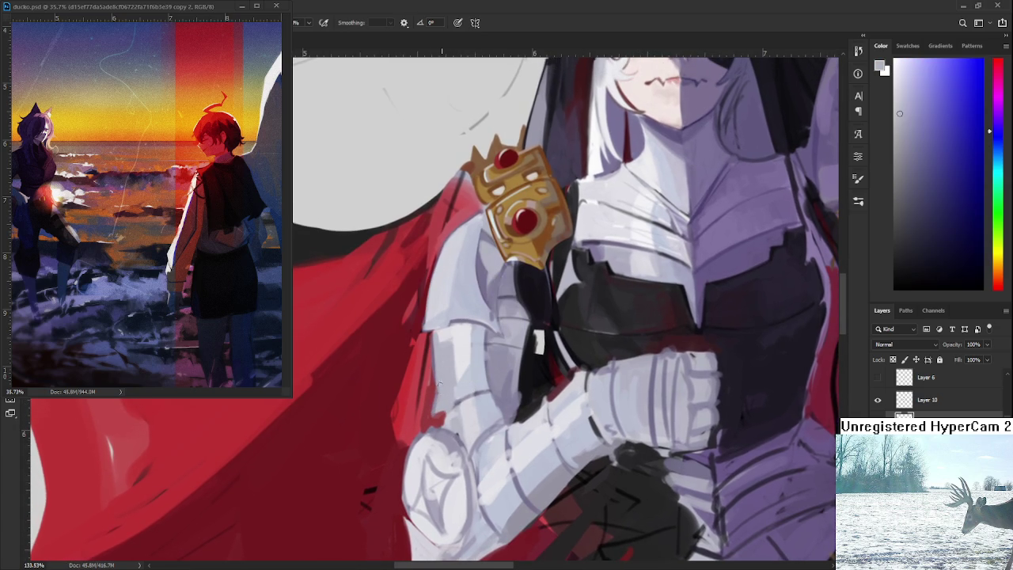
{"action": "left_click", "coordinate": [431, 405], "text": "alt"}
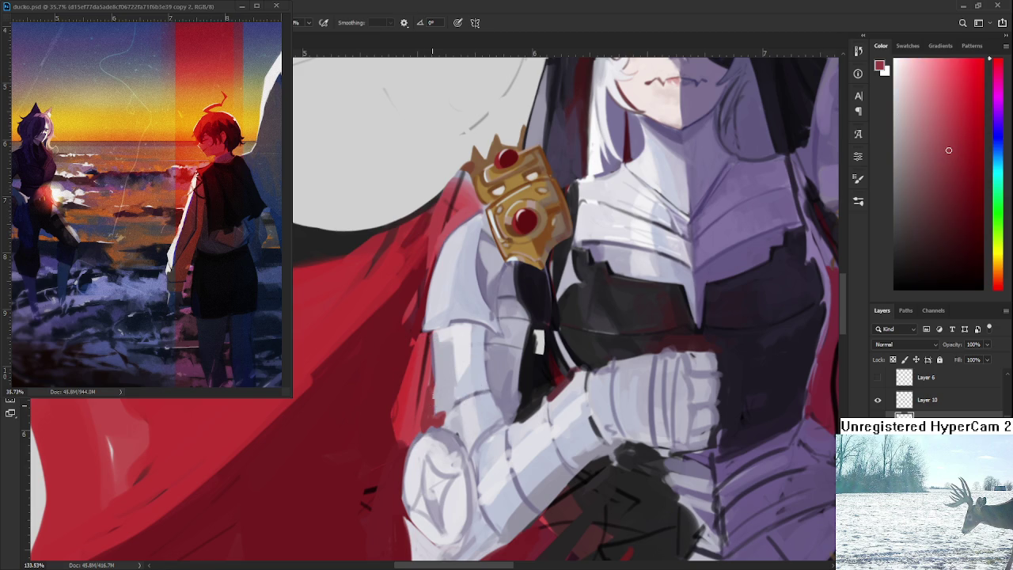
{"action": "left_click", "coordinate": [432, 371], "text": "alt"}
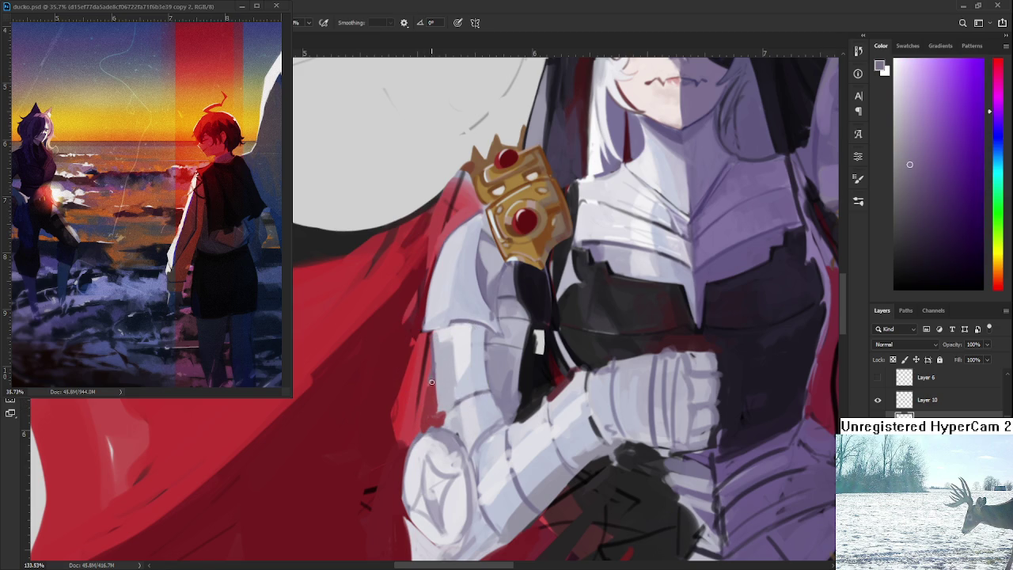
{"action": "mouse_move", "coordinate": [432, 379]}
{"action": "left_mouse_down"}
{"action": "mouse_move", "coordinate": [471, 375]}
{"action": "mouse_move", "coordinate": [436, 379]}
{"action": "left_mouse_up"}
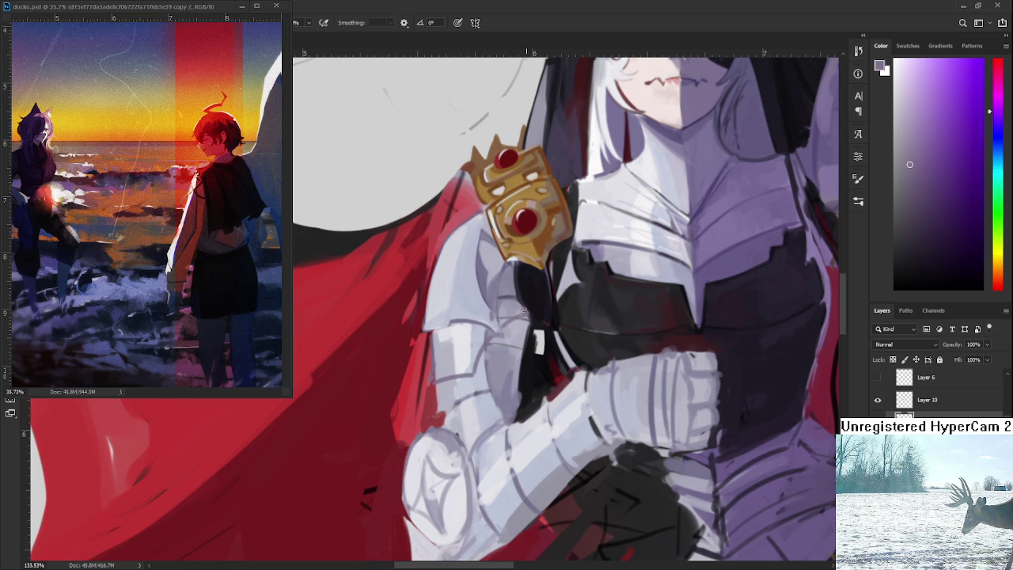
Compare light blue-grey and darker purple armour shades, ending on the lighter one.
{"action": "left_click", "coordinate": [523, 315], "text": "alt"}
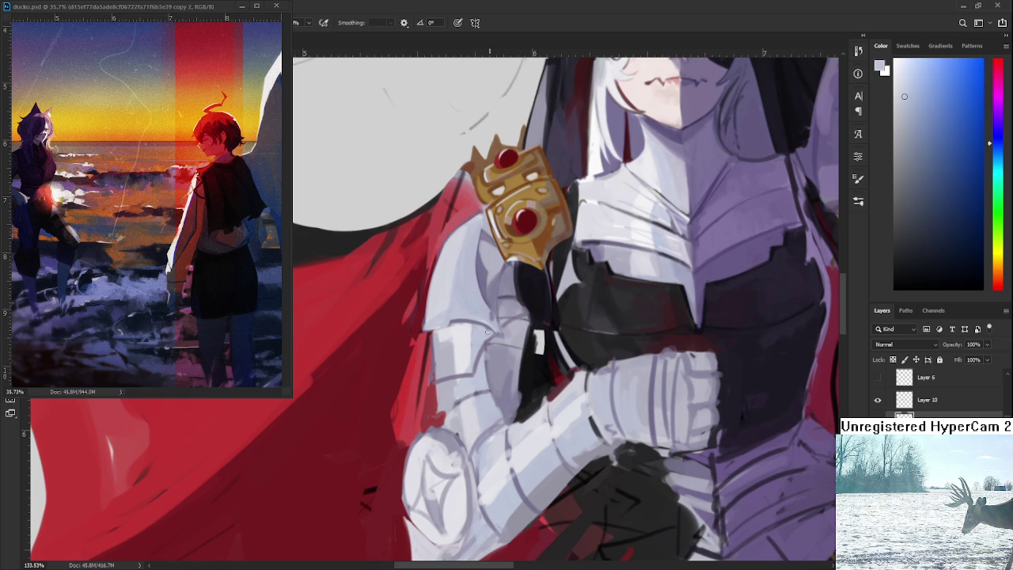
{"action": "left_click_drag", "start_coordinate": [488, 335], "coordinate": [475, 383]}
{"action": "left_click", "coordinate": [440, 344], "text": "alt"}
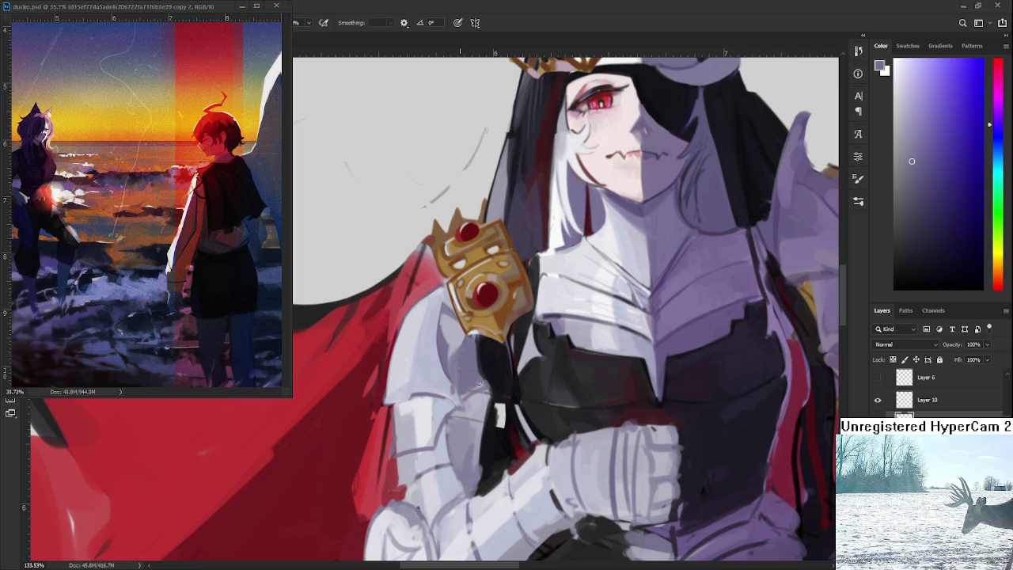
{"action": "left_click", "coordinate": [489, 369], "text": "alt"}
{"action": "left_click", "coordinate": [471, 361], "text": "alt"}
{"action": "left_click_drag", "start_coordinate": [471, 391], "coordinate": [482, 348]}
{"action": "scroll", "coordinate": [485, 352], "scroll_direction": "down", "scroll_amount": 5}
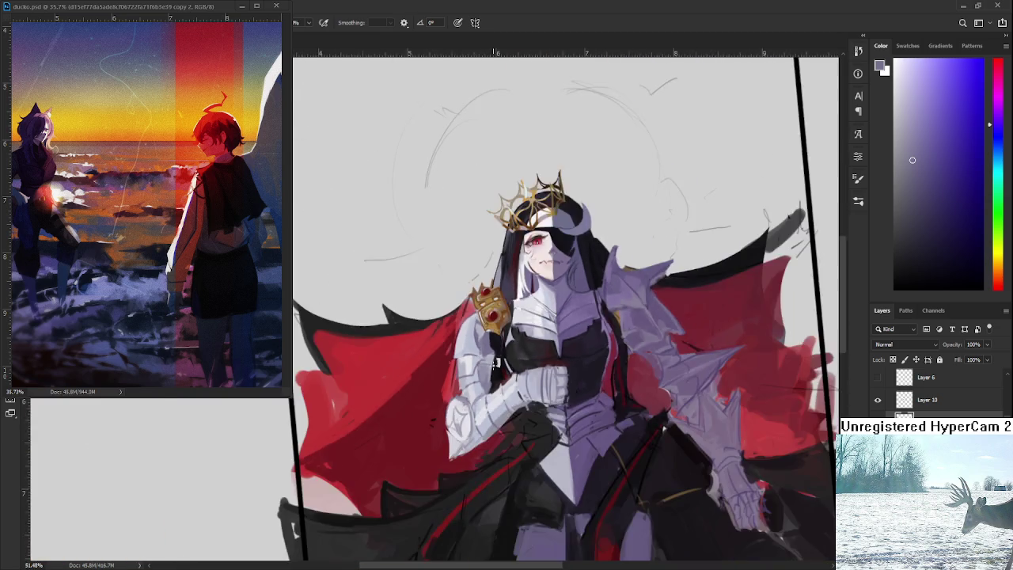
{"action": "scroll", "coordinate": [486, 357], "scroll_direction": "up", "scroll_amount": 3}
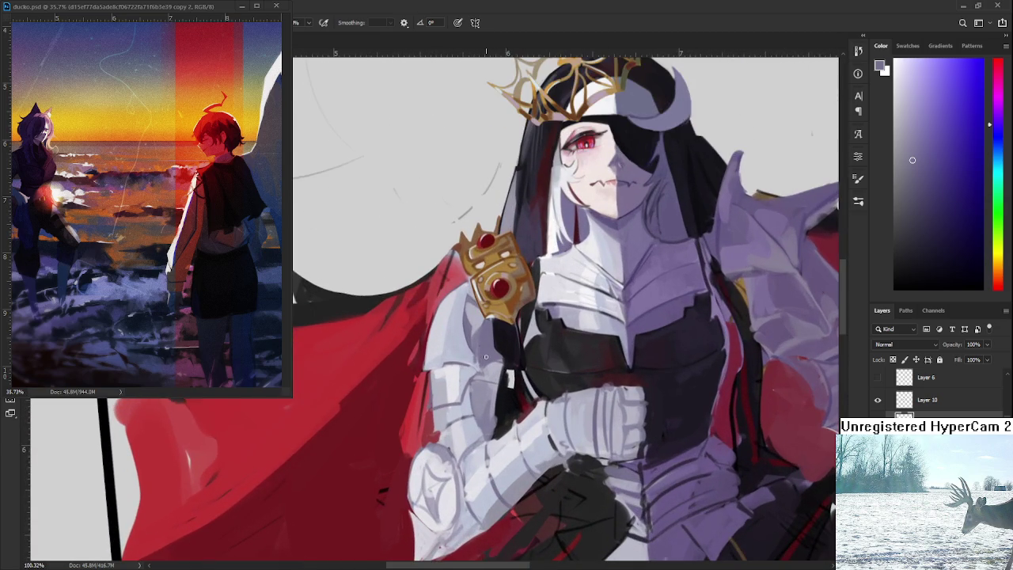
{"action": "scroll", "coordinate": [486, 357], "scroll_direction": "up", "scroll_amount": 1}
{"action": "left_click", "coordinate": [453, 349], "text": "alt"}
{"action": "left_click", "coordinate": [583, 322], "text": "alt"}
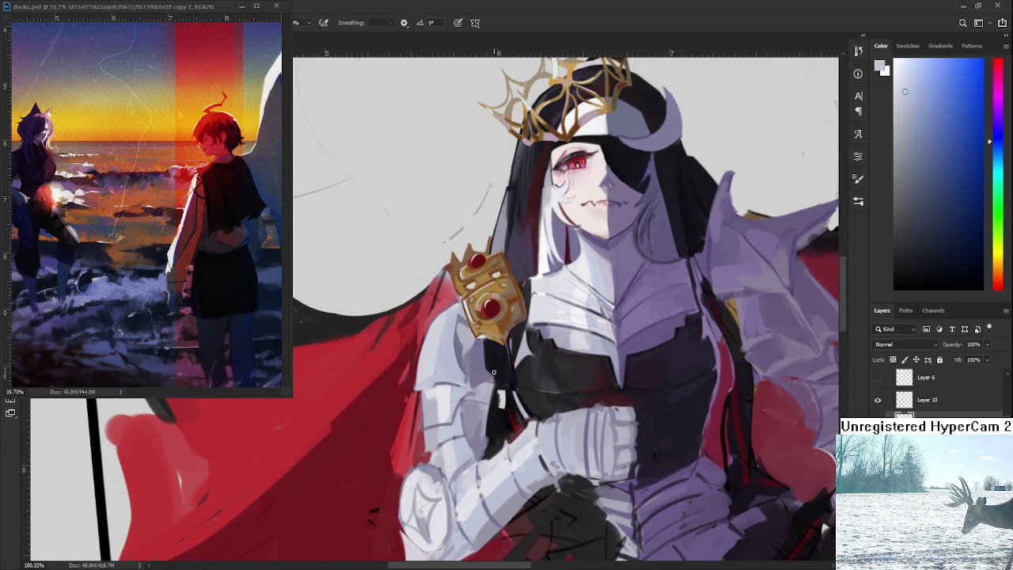
{"action": "left_click", "coordinate": [432, 394], "text": "alt"}
{"action": "left_click", "coordinate": [436, 408], "text": "alt"}
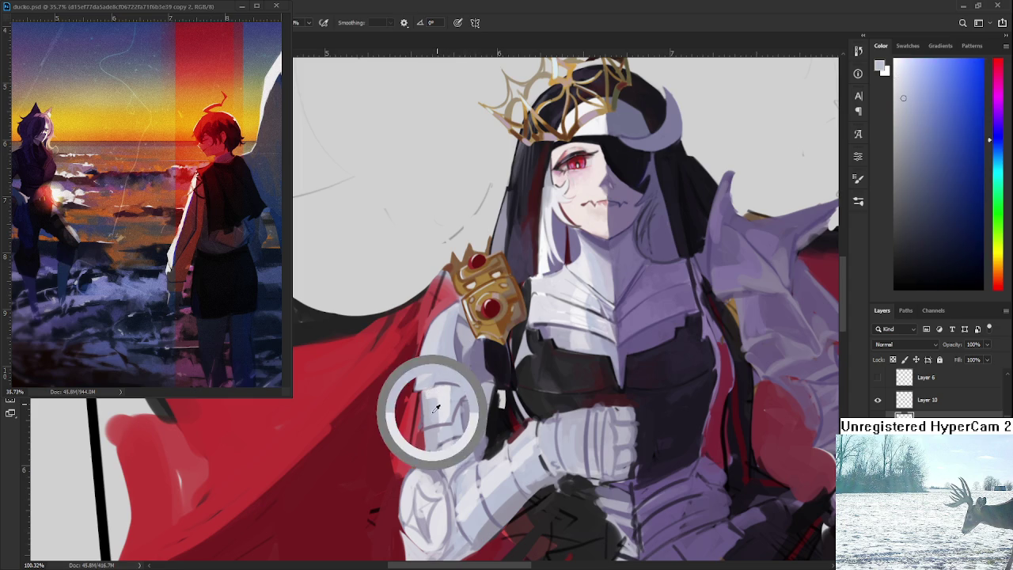
{"action": "left_click", "coordinate": [435, 334], "text": "alt"}
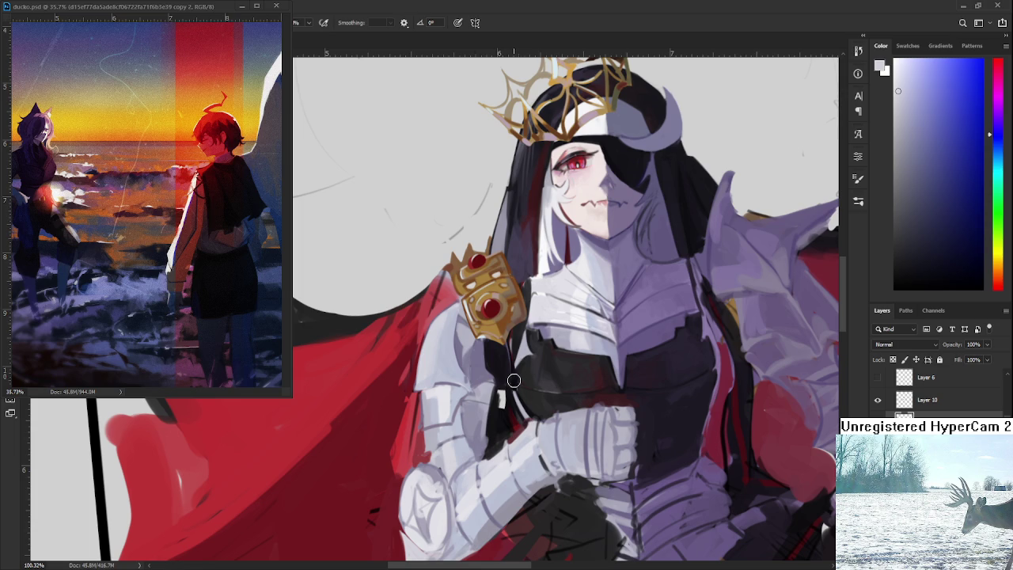
Pick a medium lavender-grey from the armour and lighten it slightly for shading.
{"action": "left_click", "coordinate": [475, 415], "text": "alt"}
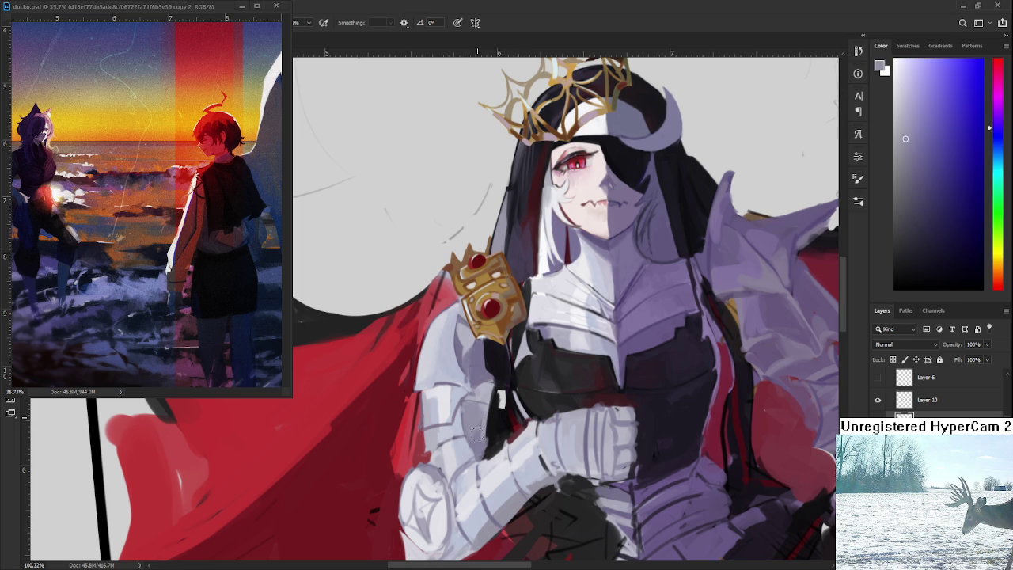
{"action": "left_click", "coordinate": [476, 437], "text": "alt"}
{"action": "left_click", "coordinate": [475, 431], "text": "alt"}
Sample cape red and nearby armour greys, ending on a near-white painting colour.
{"action": "left_click", "coordinate": [411, 432], "text": "alt"}
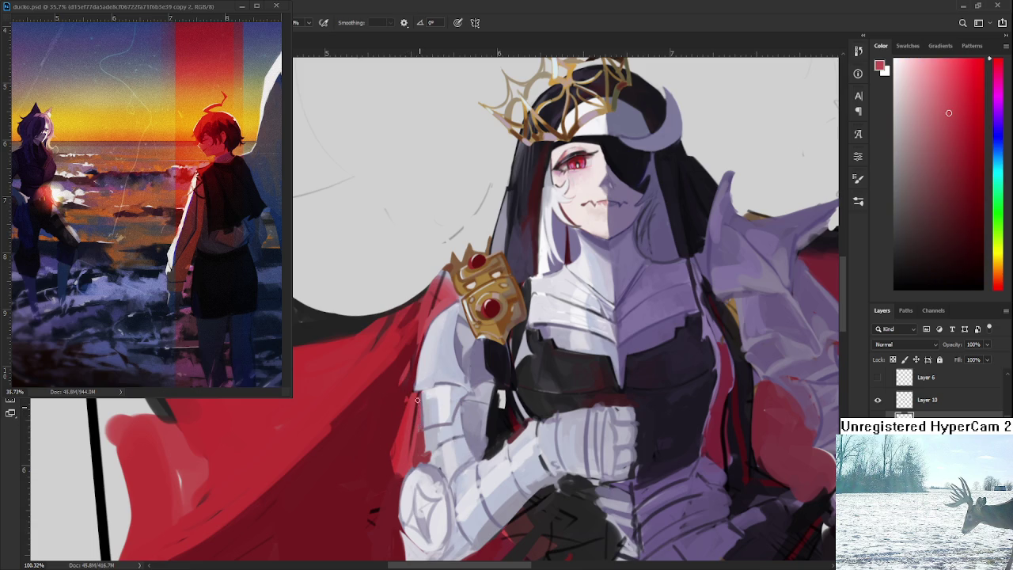
{"action": "left_click", "coordinate": [425, 420], "text": "alt"}
{"action": "left_click", "coordinate": [427, 407], "text": "alt"}
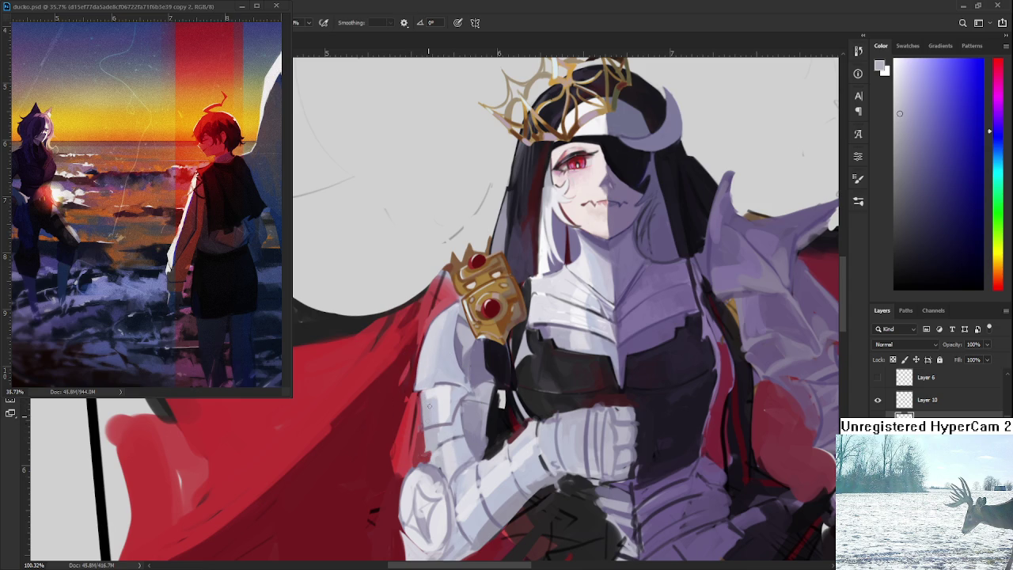
{"action": "left_click", "coordinate": [423, 355], "text": "alt"}
{"action": "left_click", "coordinate": [414, 400], "text": "alt"}
{"action": "left_click", "coordinate": [443, 382], "text": "alt"}
{"action": "left_click", "coordinate": [435, 375], "text": "alt"}
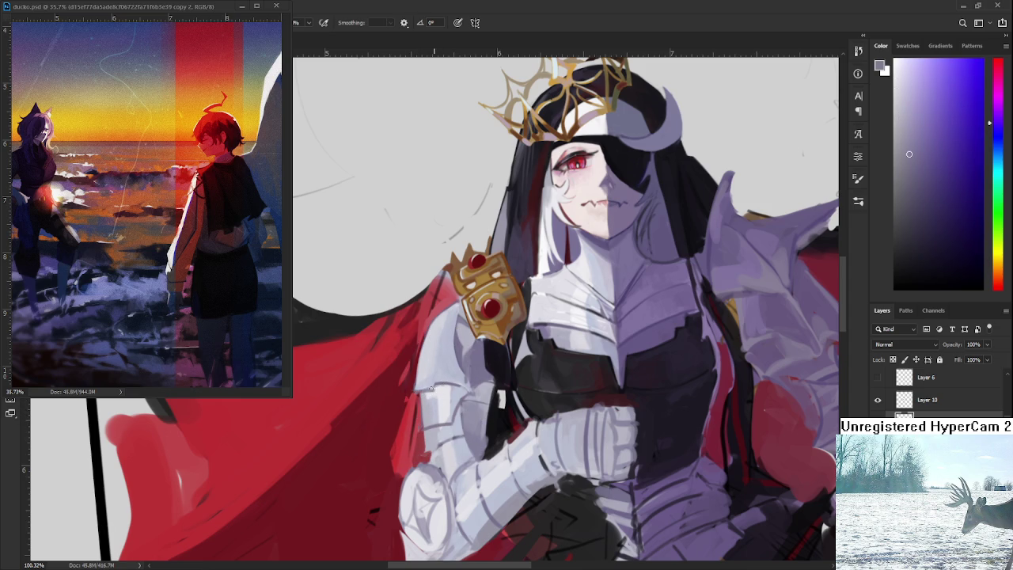
{"action": "left_click", "coordinate": [437, 387], "text": "alt"}
Alternate near-black and light grey-purple for dark seams and highlights on the arm armour.
{"action": "left_click", "coordinate": [486, 405], "text": "alt"}
{"action": "left_click", "coordinate": [486, 441], "text": "alt"}
{"action": "left_click", "coordinate": [492, 441], "text": "alt"}
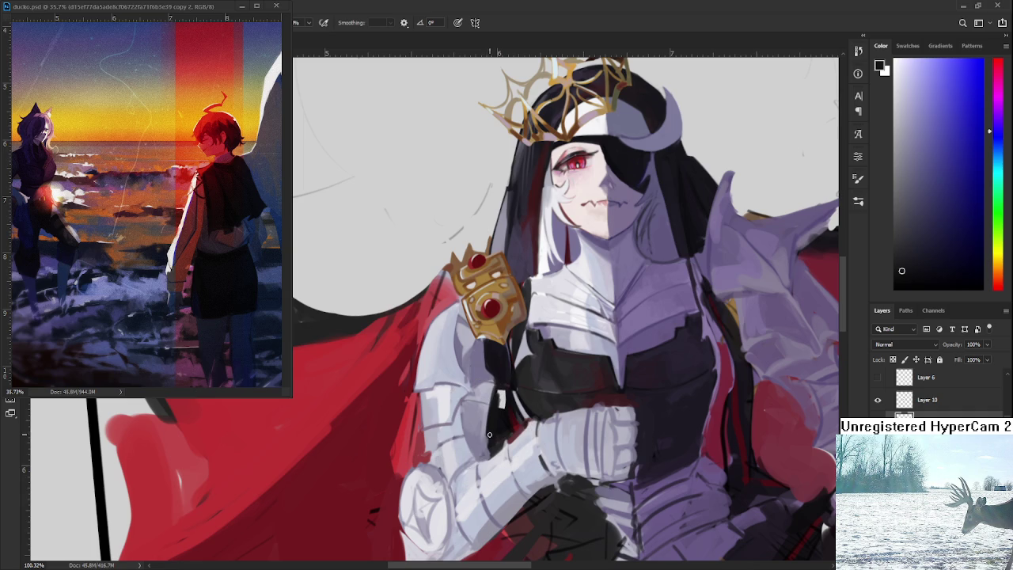
{"action": "left_click", "coordinate": [489, 434], "text": "alt"}
{"action": "left_click", "coordinate": [486, 434], "text": "alt"}
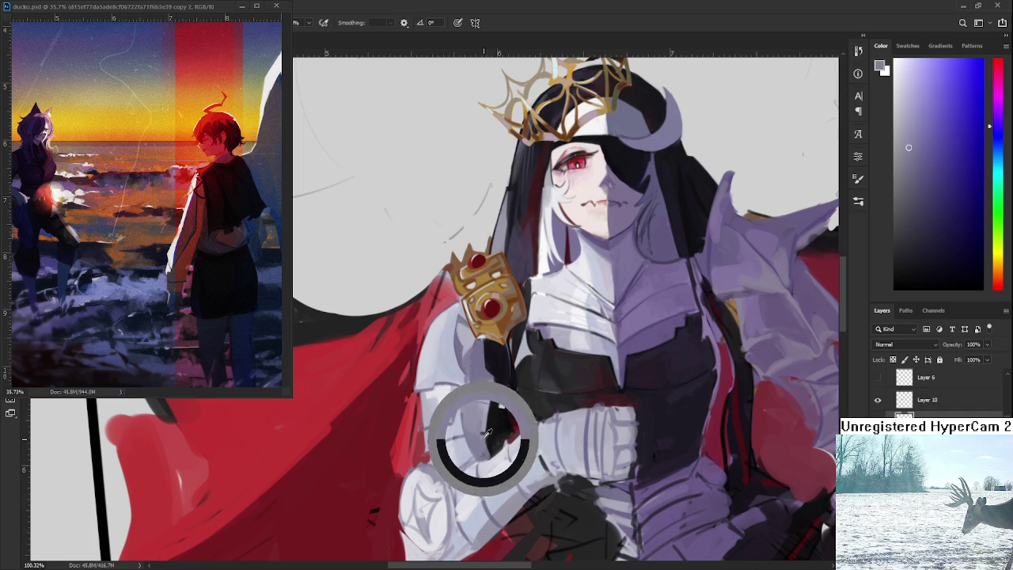
{"action": "left_click", "coordinate": [484, 432], "text": "alt"}
{"action": "left_click", "coordinate": [491, 423], "text": "alt"}
{"action": "left_click", "coordinate": [488, 425], "text": "alt"}
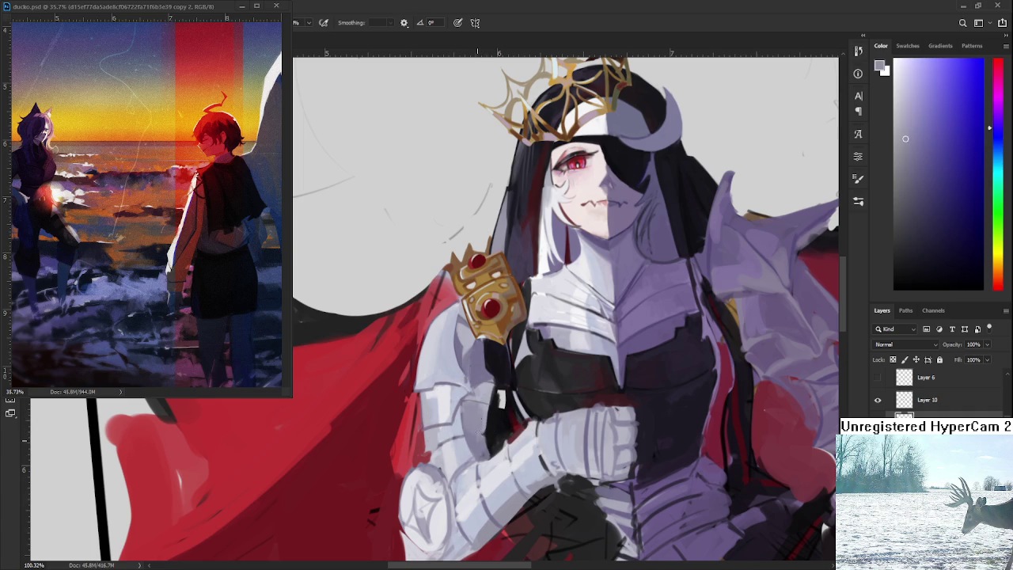
{"action": "left_click", "coordinate": [478, 422], "text": "alt"}
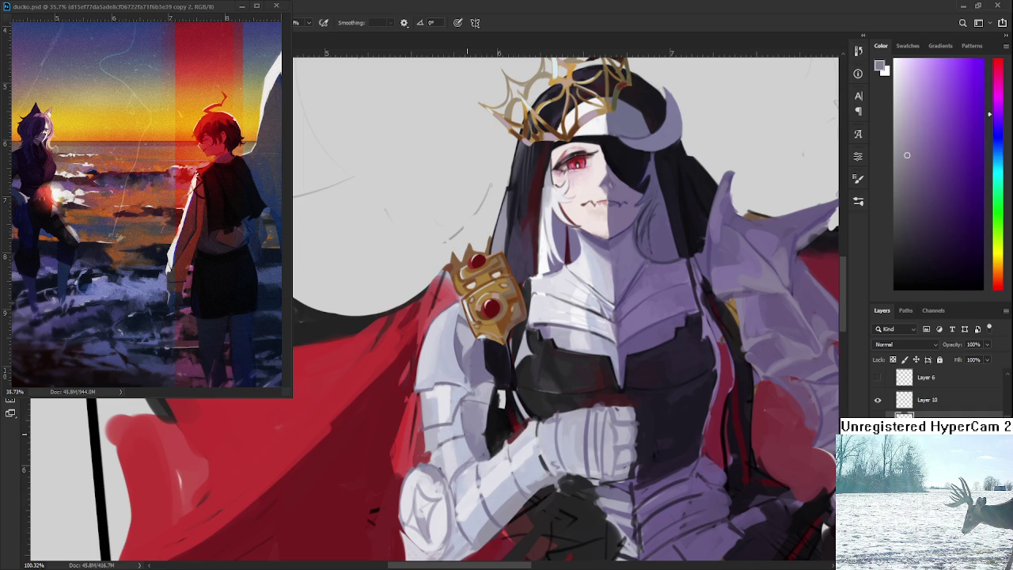
{"action": "left_click", "coordinate": [481, 432], "text": "alt"}
{"action": "left_click", "coordinate": [454, 440], "text": "alt"}
Bring the gauntlet into view and sample purple-grey and light grey armour tones against the cape red.
{"action": "left_click_drag", "start_coordinate": [456, 438], "coordinate": [477, 372]}
{"action": "left_click", "coordinate": [480, 402], "text": "alt"}
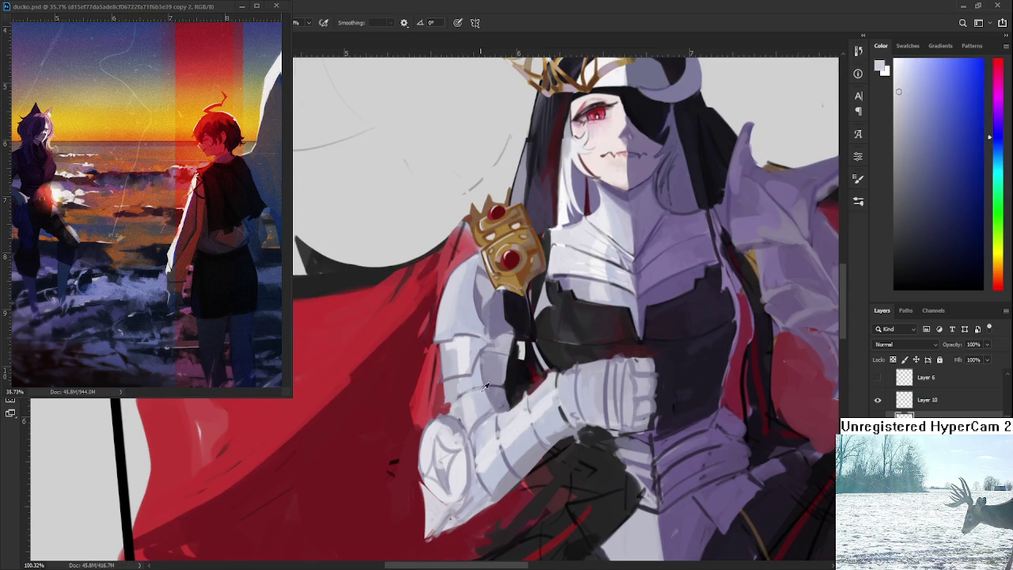
{"action": "left_click", "coordinate": [492, 392], "text": "alt"}
{"action": "left_click", "coordinate": [485, 379], "text": "alt"}
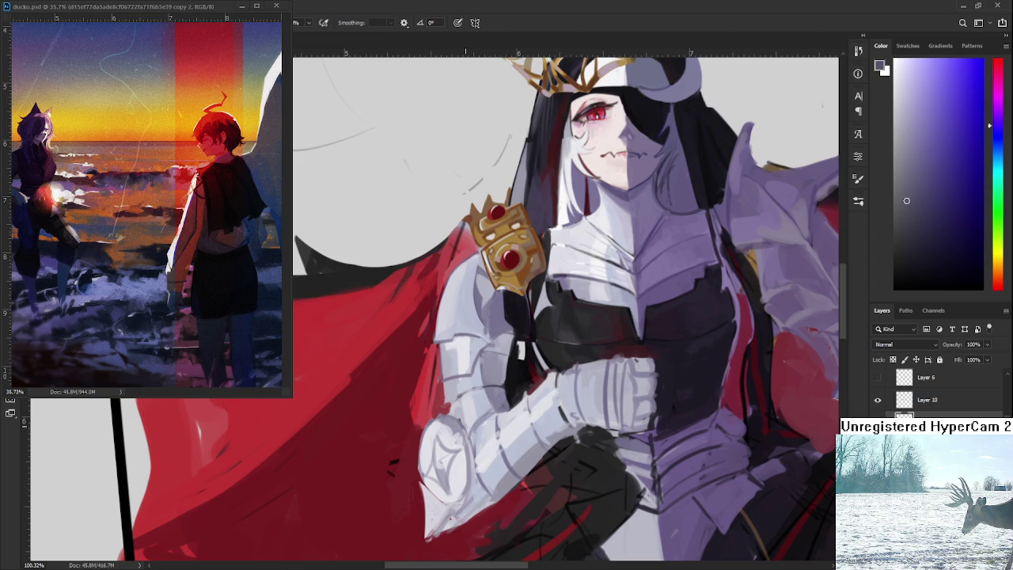
{"action": "left_click", "coordinate": [452, 400], "text": "alt"}
{"action": "left_click", "coordinate": [446, 398], "text": "alt"}
{"action": "left_click", "coordinate": [448, 387], "text": "alt"}
{"action": "left_click", "coordinate": [467, 382], "text": "alt"}
Pick a darker armour grey and paint a dark stroke down the gauntlet's left edge.
{"action": "left_click", "coordinate": [468, 381], "text": "alt"}
{"action": "left_click", "coordinate": [446, 405], "text": "alt"}
{"action": "left_click", "coordinate": [462, 413], "text": "alt"}
{"action": "left_click", "coordinate": [443, 418], "text": "alt"}
{"action": "left_click", "coordinate": [438, 429], "text": "alt"}
{"action": "left_click", "coordinate": [452, 417], "text": "alt"}
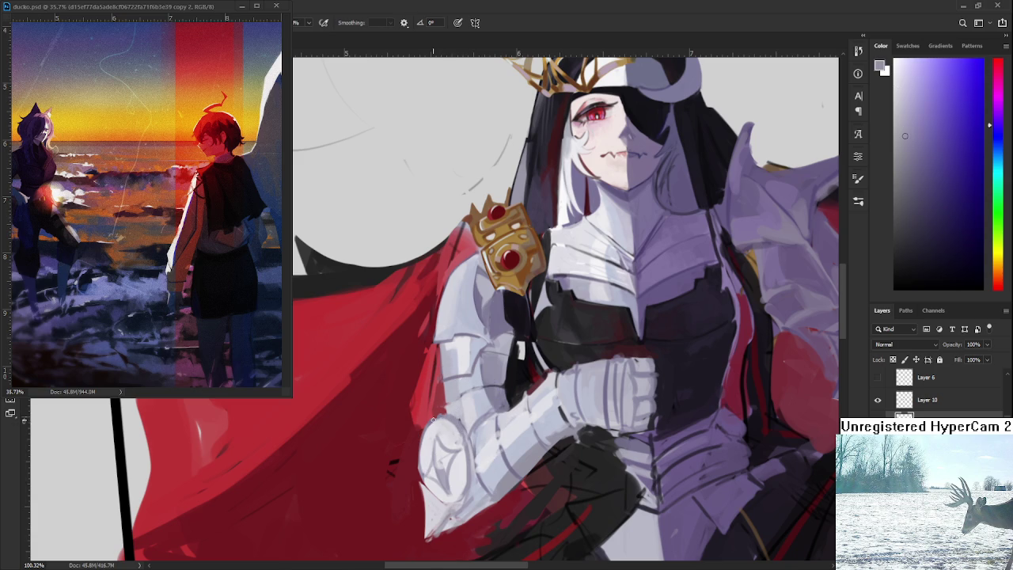
{"action": "left_click_drag", "start_coordinate": [427, 426], "coordinate": [424, 461]}
Add dark red sampled from the cape along the gauntlet's left edge, plus a lighter red dab.
{"action": "left_click", "coordinate": [435, 429], "text": "alt"}
{"action": "left_click", "coordinate": [416, 438], "text": "alt"}
{"action": "left_click_drag", "start_coordinate": [421, 425], "coordinate": [420, 463]}
{"action": "left_click", "coordinate": [440, 405], "text": "alt"}
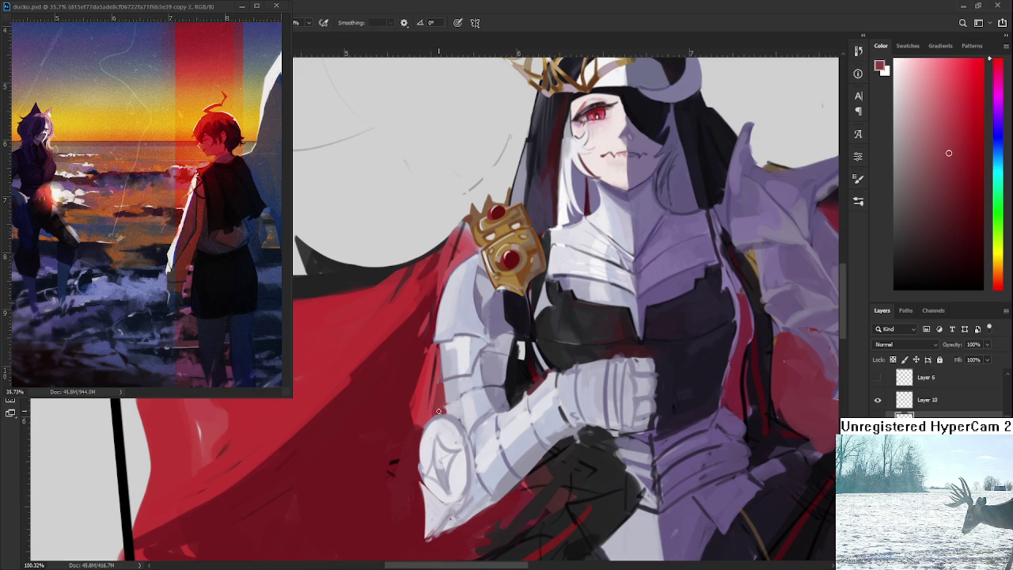
{"action": "left_click", "coordinate": [441, 411]}
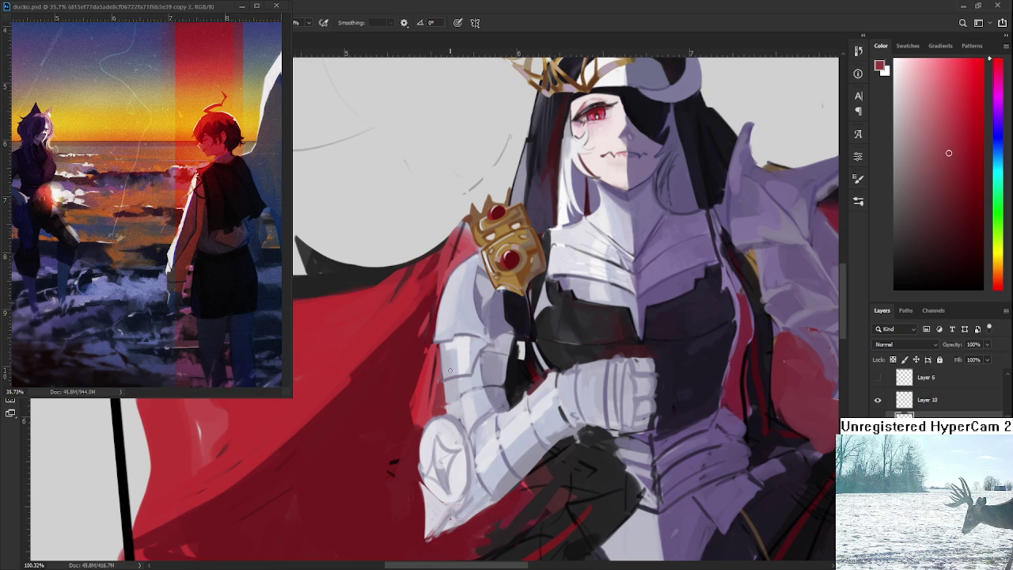
Sample the cape red and pale lavender and bluish-grey armour tones around the gauntlet.
{"action": "left_click", "coordinate": [445, 403], "text": "alt"}
{"action": "left_click", "coordinate": [446, 404], "text": "alt"}
{"action": "left_click", "coordinate": [446, 405], "text": "alt"}
{"action": "left_click", "coordinate": [446, 404], "text": "alt"}
{"action": "left_click", "coordinate": [452, 404], "text": "alt"}
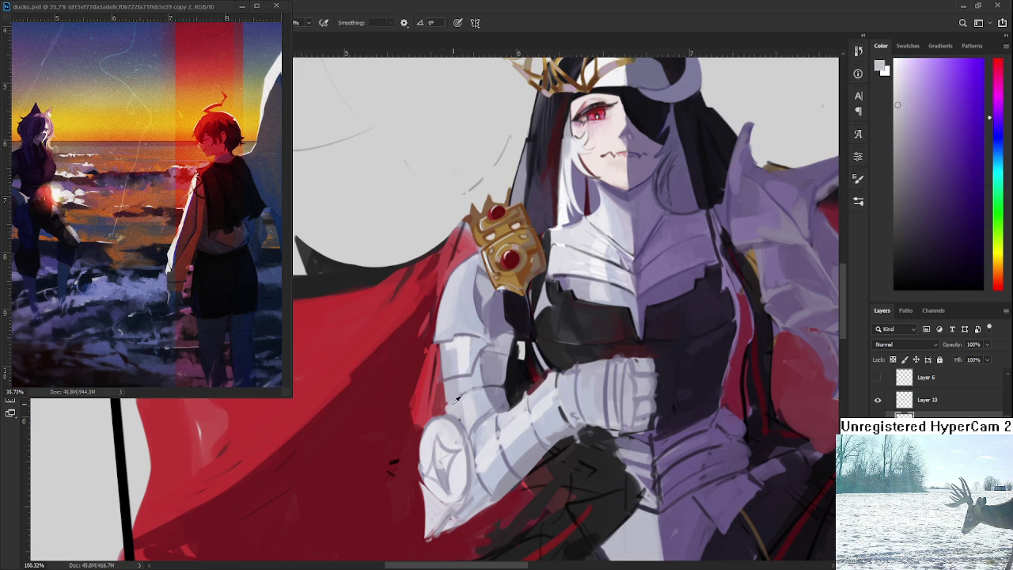
{"action": "left_click", "coordinate": [445, 403], "text": "alt"}
{"action": "left_click", "coordinate": [447, 405], "text": "alt"}
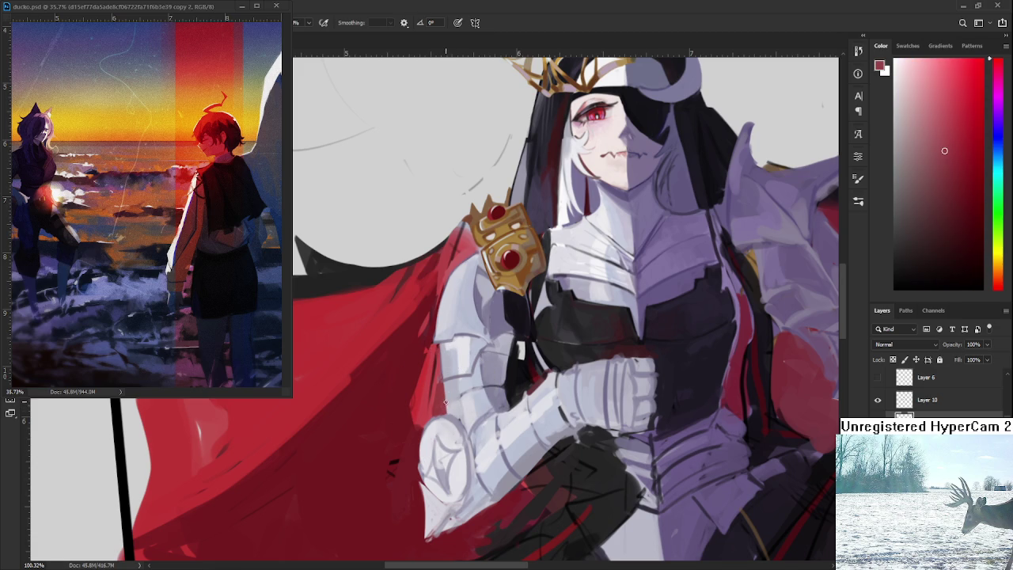
{"action": "left_click", "coordinate": [453, 395], "text": "alt"}
{"action": "left_click", "coordinate": [477, 361], "text": "alt"}
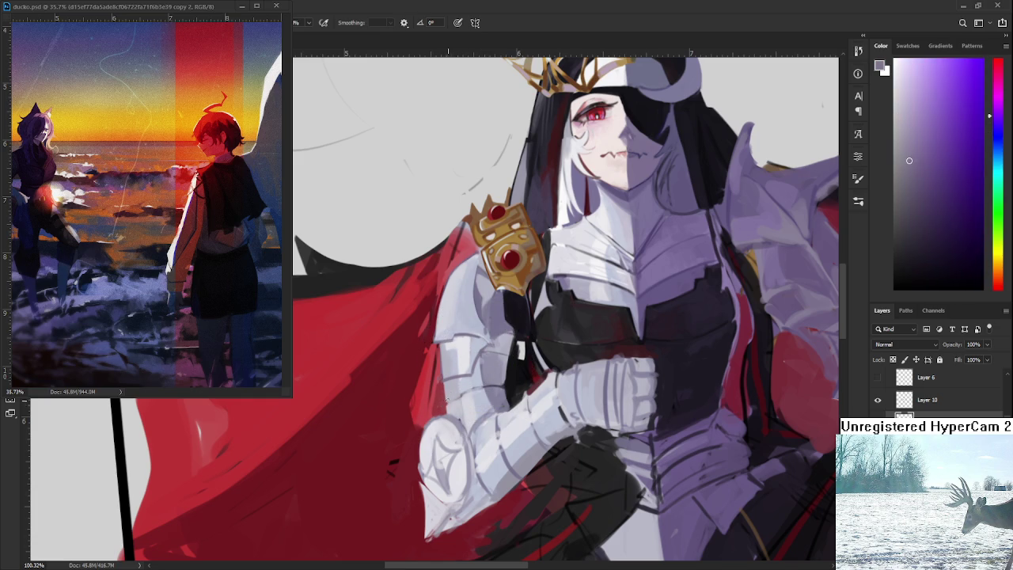
{"action": "left_click", "coordinate": [463, 396], "text": "alt"}
{"action": "left_click", "coordinate": [469, 393], "text": "alt"}
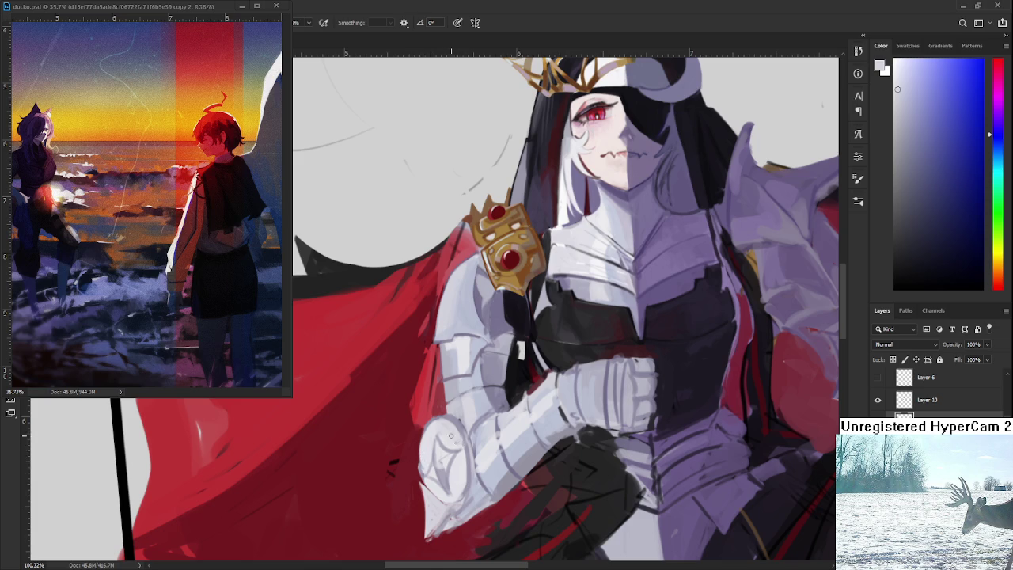
Repaint the gauntlet's round plate in pale grey with near-white highlights, cleaning up the star.
{"action": "left_click", "coordinate": [450, 421], "text": "alt"}
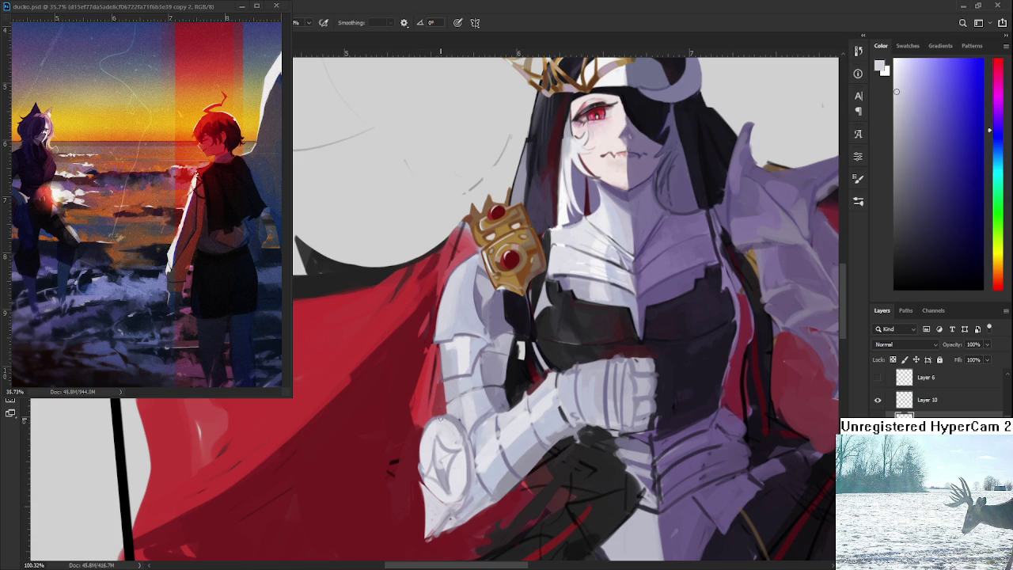
{"action": "left_click", "coordinate": [455, 423], "text": "alt"}
{"action": "left_click", "coordinate": [455, 435], "text": "alt"}
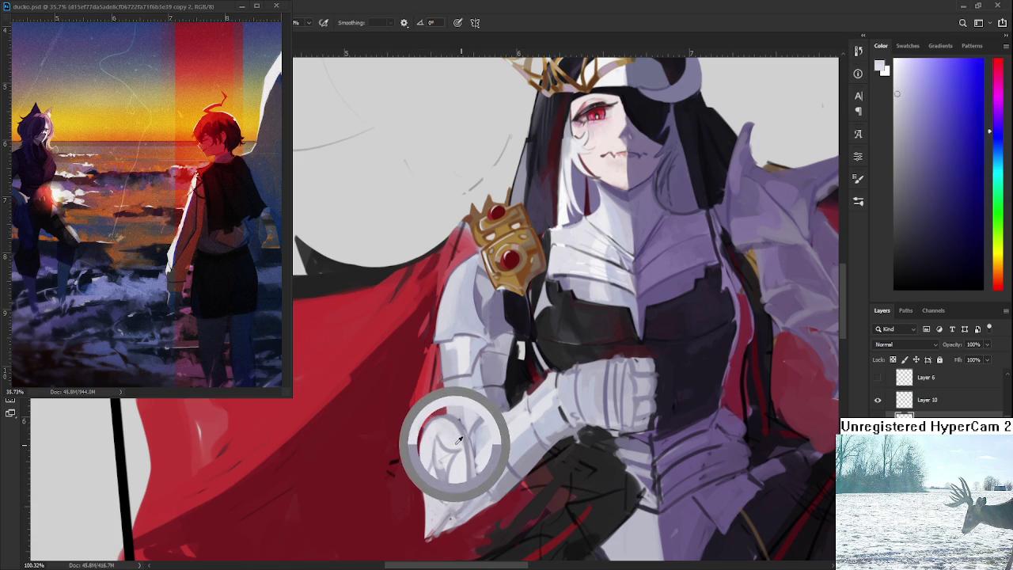
{"action": "left_click", "coordinate": [456, 439], "text": "alt"}
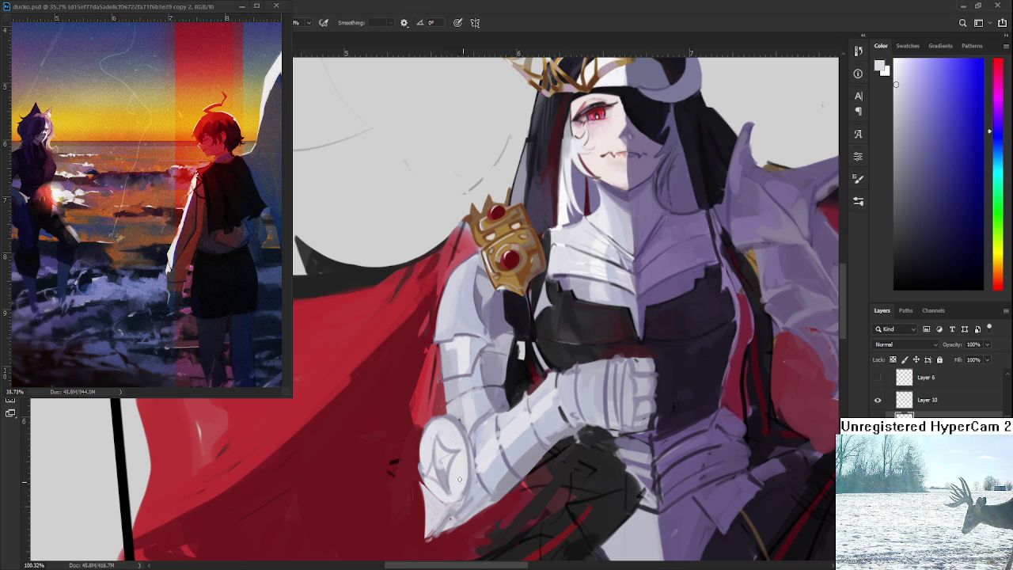
{"action": "left_click", "coordinate": [470, 450], "text": "alt"}
{"action": "left_click", "coordinate": [482, 457], "text": "alt"}
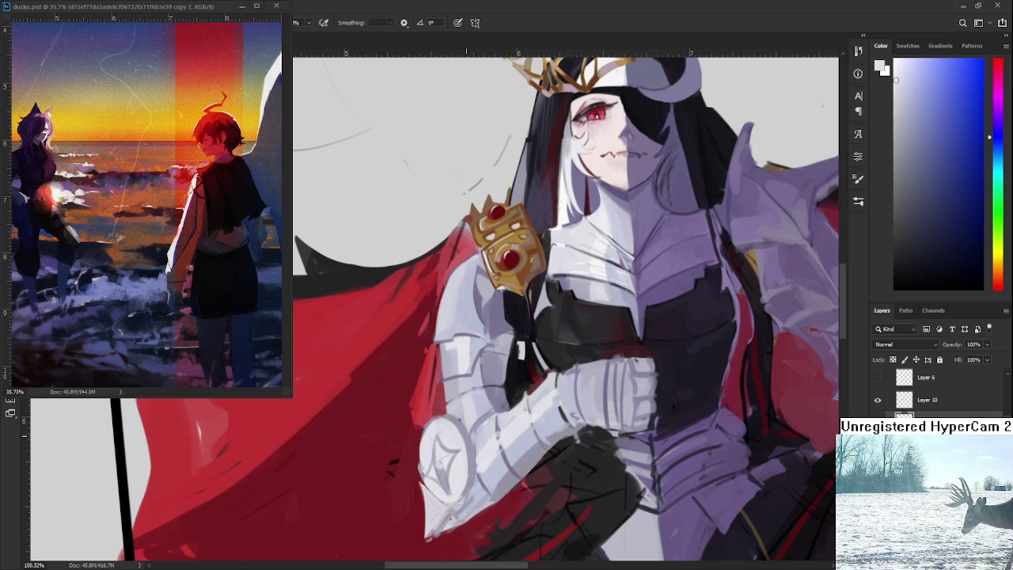
{"action": "left_click", "coordinate": [472, 442], "text": "alt"}
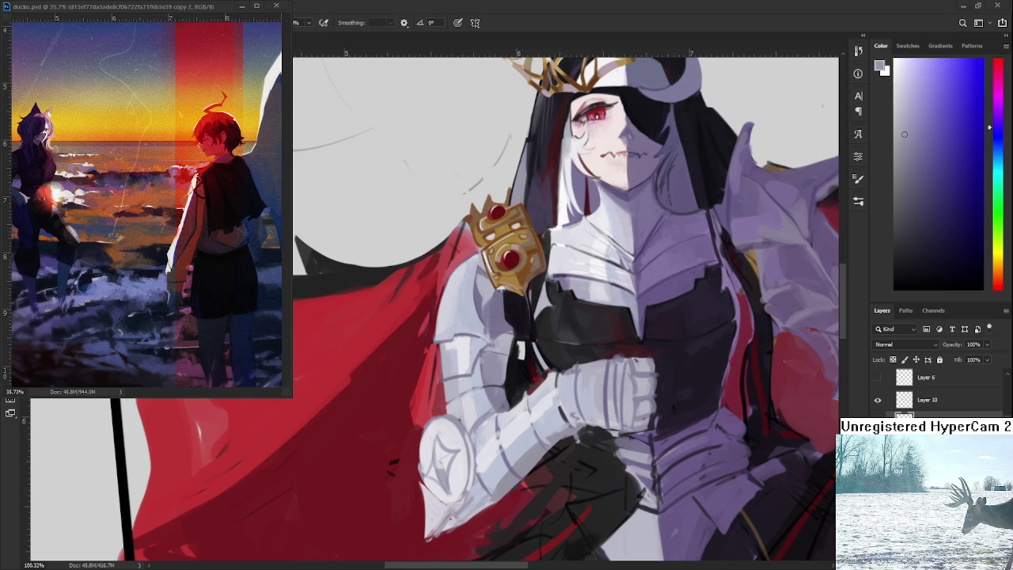
{"action": "left_click", "coordinate": [465, 434], "text": "alt"}
{"action": "left_click", "coordinate": [464, 432], "text": "alt"}
{"action": "left_click", "coordinate": [464, 424], "text": "alt"}
{"action": "left_click", "coordinate": [463, 425], "text": "alt"}
{"action": "left_click", "coordinate": [465, 425], "text": "alt"}
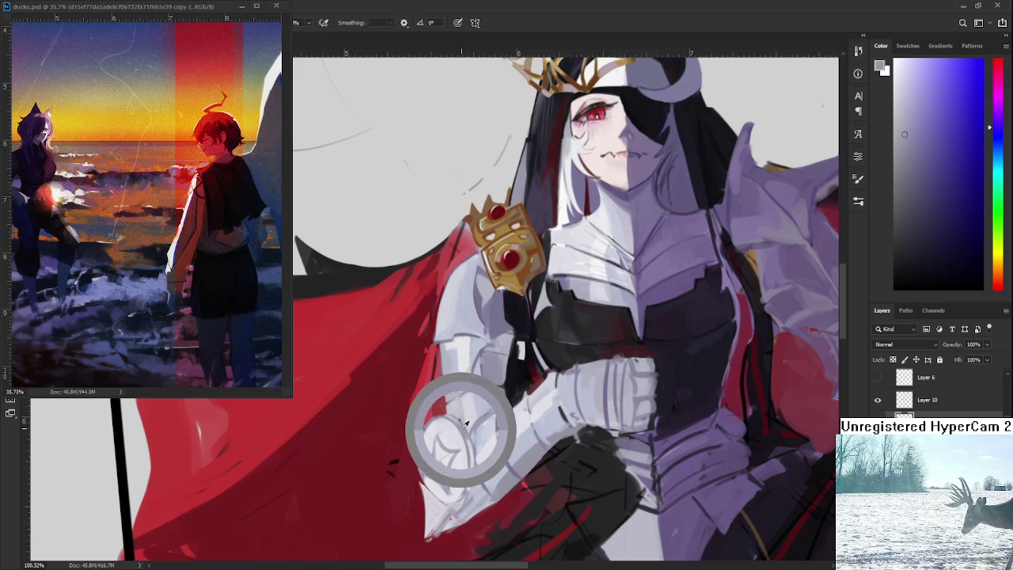
Check the whole figure, then brush light grey along the gauntlet plate's edge.
{"action": "scroll", "coordinate": [462, 419], "scroll_direction": "down", "scroll_amount": 1}
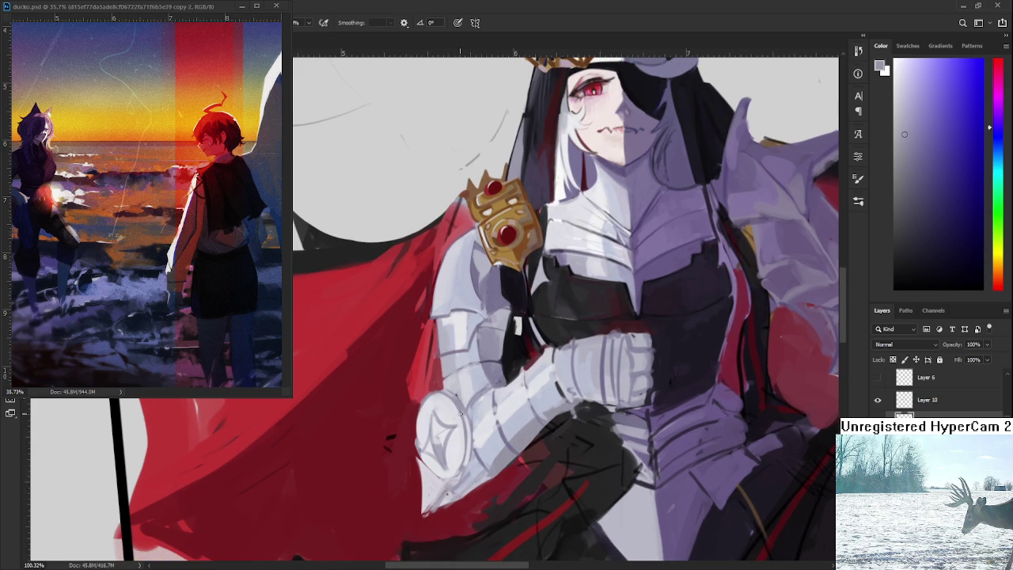
{"action": "scroll", "coordinate": [460, 413], "scroll_direction": "down", "scroll_amount": 5}
{"action": "scroll", "coordinate": [459, 415], "scroll_direction": "up", "scroll_amount": 4}
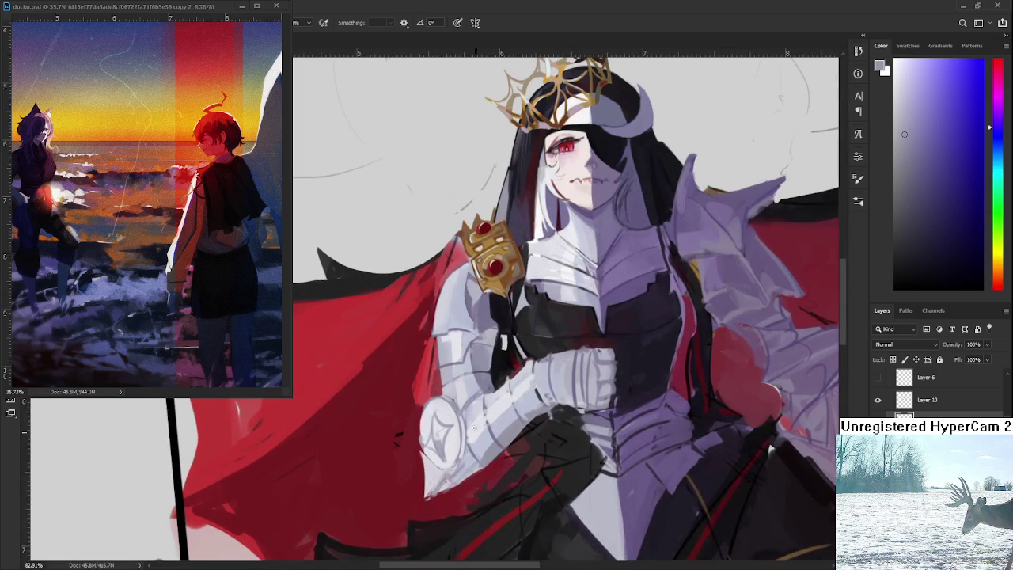
{"action": "left_click", "coordinate": [444, 436], "text": "alt"}
{"action": "left_click_drag", "start_coordinate": [443, 437], "coordinate": [440, 443]}
{"action": "left_click", "coordinate": [451, 445], "text": "alt"}
{"action": "left_click", "coordinate": [441, 431], "text": "alt"}
{"action": "left_click_drag", "start_coordinate": [441, 431], "coordinate": [440, 444]}
{"action": "left_click", "coordinate": [440, 446], "text": "alt"}
{"action": "left_click", "coordinate": [436, 425], "text": "alt"}
{"action": "left_click", "coordinate": [442, 416], "text": "alt"}
Alternate dark cape red and light grey to tidy where the plate meets the cape.
{"action": "left_click", "coordinate": [420, 415], "text": "alt"}
{"action": "left_click", "coordinate": [419, 413], "text": "alt"}
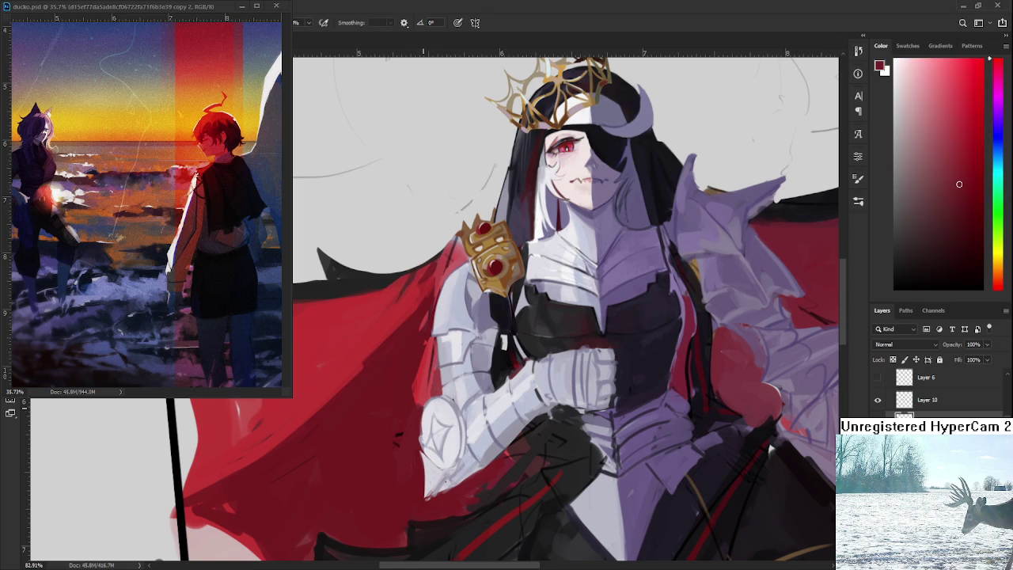
{"action": "left_click", "coordinate": [431, 425], "text": "alt"}
{"action": "left_click", "coordinate": [420, 412], "text": "alt"}
{"action": "left_click", "coordinate": [434, 399], "text": "alt"}
{"action": "left_click", "coordinate": [428, 448], "text": "alt"}
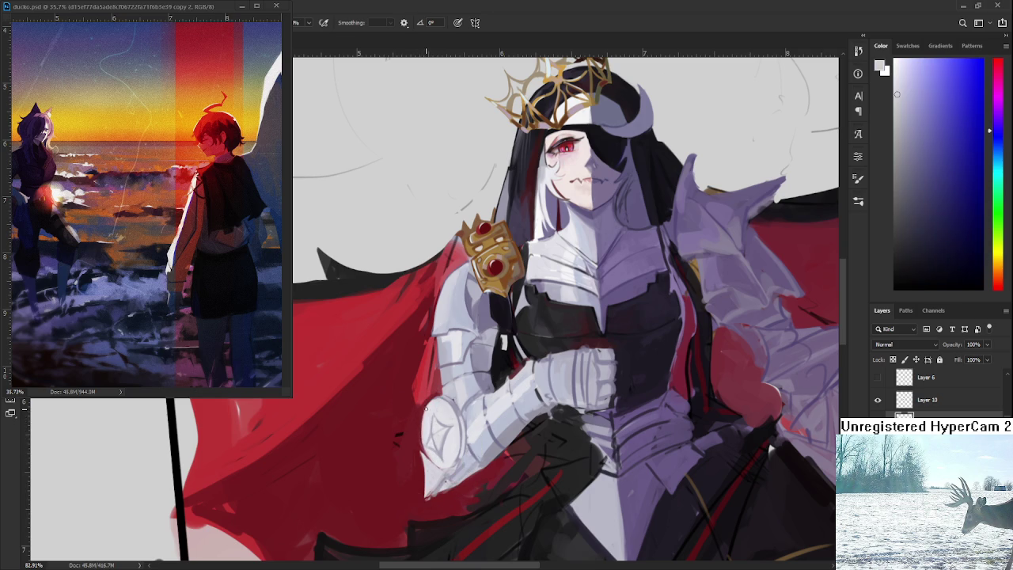
{"action": "left_click", "coordinate": [420, 435], "text": "alt"}
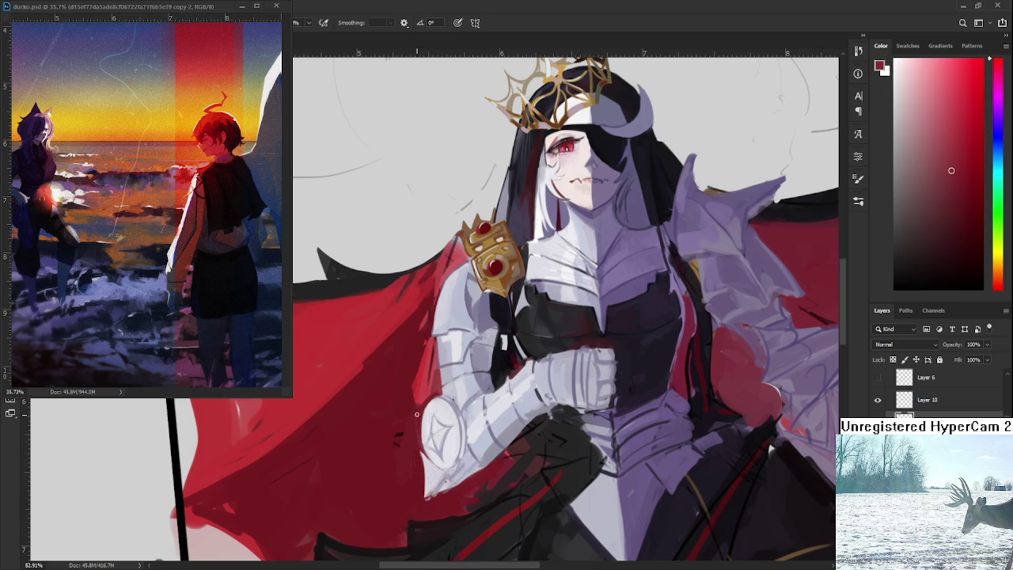
Brush dark red from the cape over the armour's lower tip so it blends in.
{"action": "scroll", "coordinate": [425, 400], "scroll_direction": "down", "scroll_amount": 2}
{"action": "scroll", "coordinate": [426, 400], "scroll_direction": "down", "scroll_amount": 1}
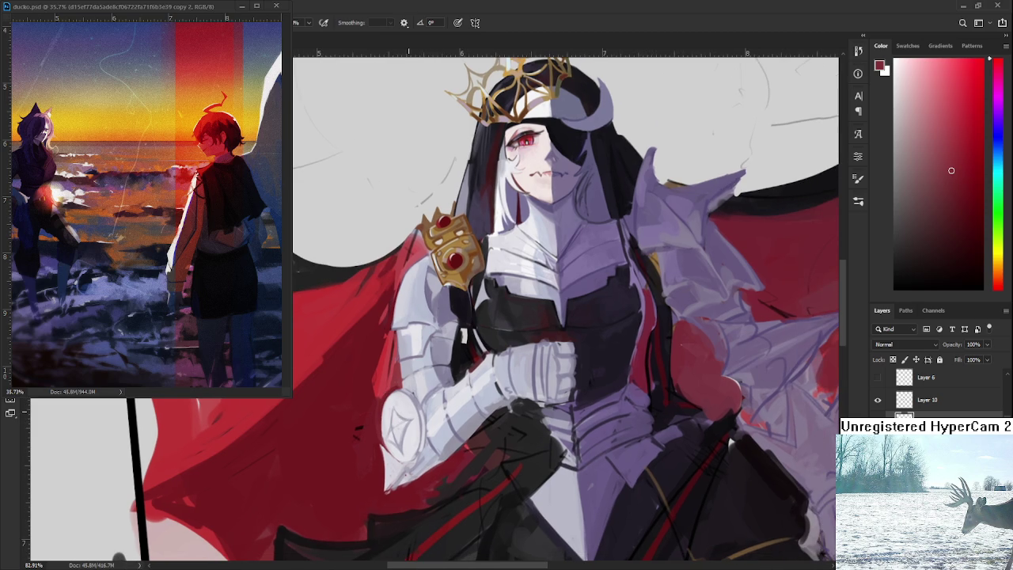
{"action": "scroll", "coordinate": [425, 401], "scroll_direction": "down", "scroll_amount": 2}
{"action": "scroll", "coordinate": [426, 400], "scroll_direction": "down", "scroll_amount": 2}
{"action": "scroll", "coordinate": [419, 396], "scroll_direction": "up", "scroll_amount": 1}
{"action": "scroll", "coordinate": [419, 396], "scroll_direction": "up", "scroll_amount": 1}
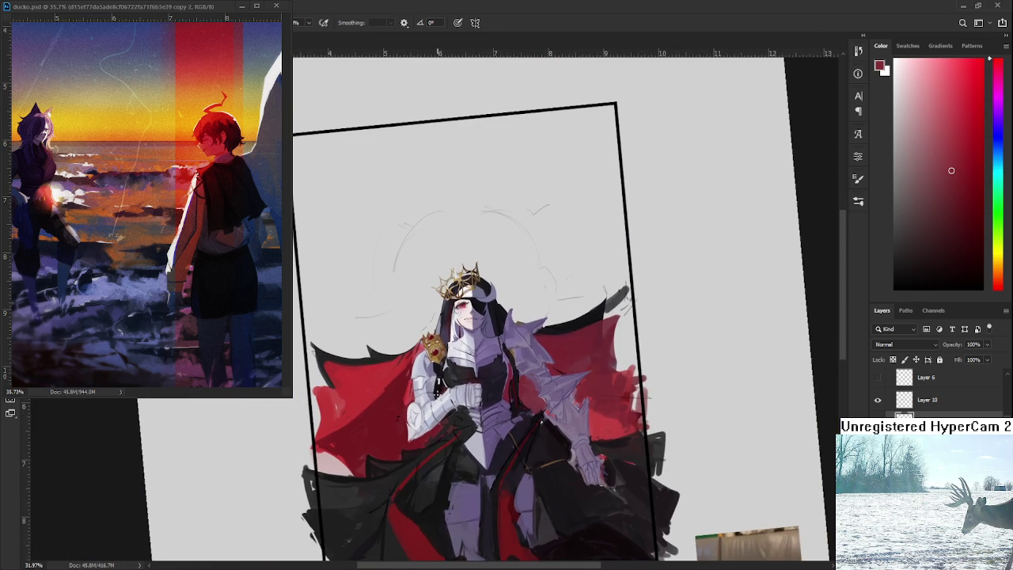
{"action": "scroll", "coordinate": [420, 395], "scroll_direction": "up", "scroll_amount": 2}
{"action": "scroll", "coordinate": [415, 412], "scroll_direction": "up", "scroll_amount": 3}
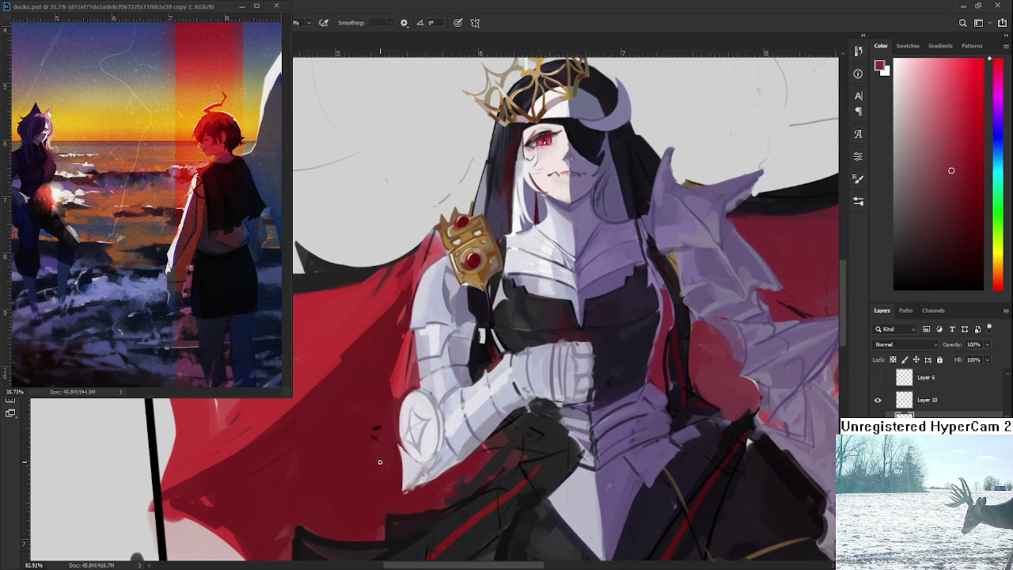
{"action": "left_click", "coordinate": [403, 447], "text": "alt"}
{"action": "left_click", "coordinate": [407, 458], "text": "alt"}
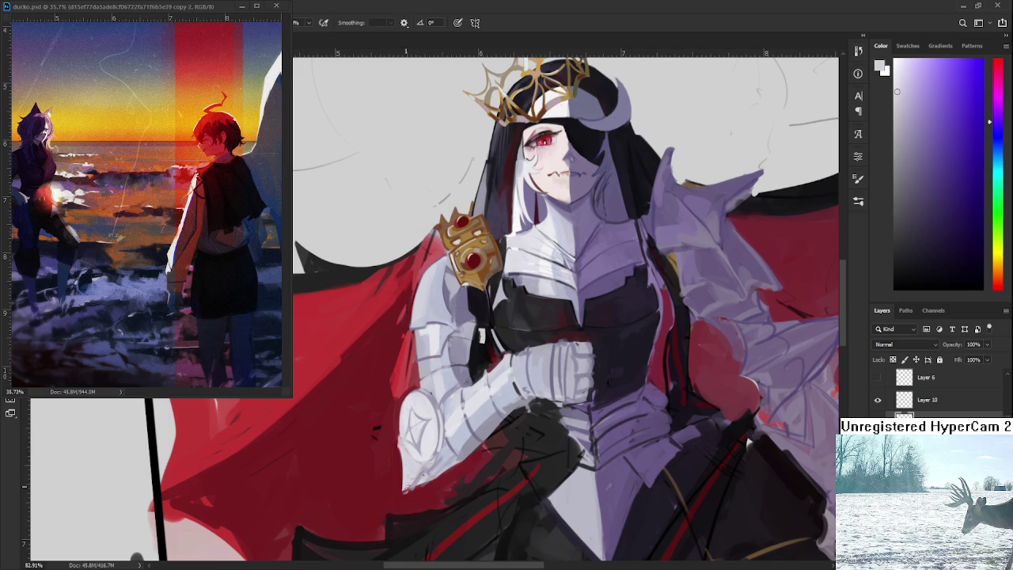
{"action": "left_click_drag", "start_coordinate": [424, 483], "coordinate": [433, 431]}
{"action": "left_click", "coordinate": [427, 432], "text": "alt"}
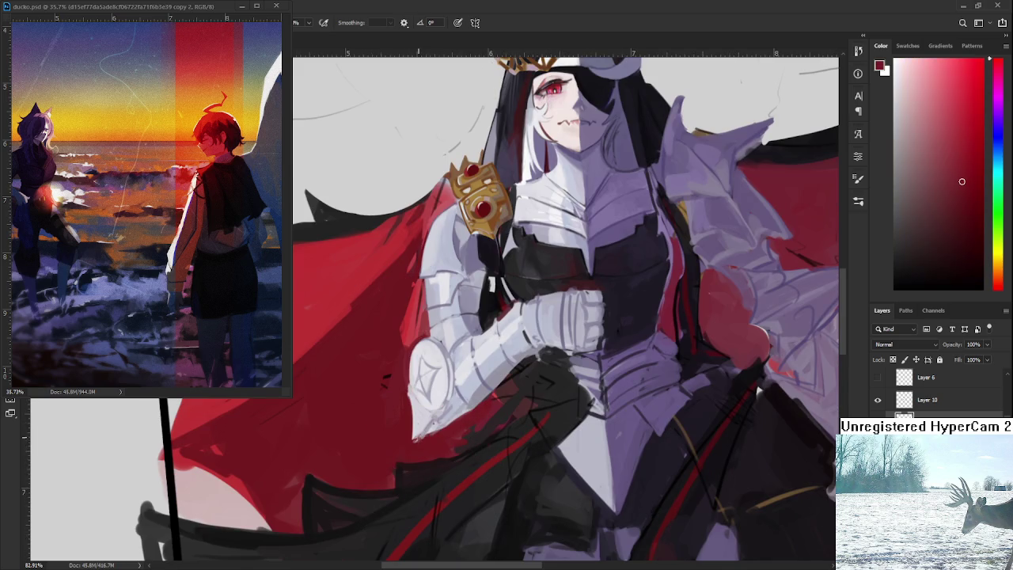
{"action": "left_click_drag", "start_coordinate": [428, 434], "coordinate": [415, 436]}
Sample lavender-grey and lighter grey from the armour edge.
{"action": "left_click", "coordinate": [404, 394], "text": "alt"}
{"action": "left_click", "coordinate": [473, 334], "text": "alt"}
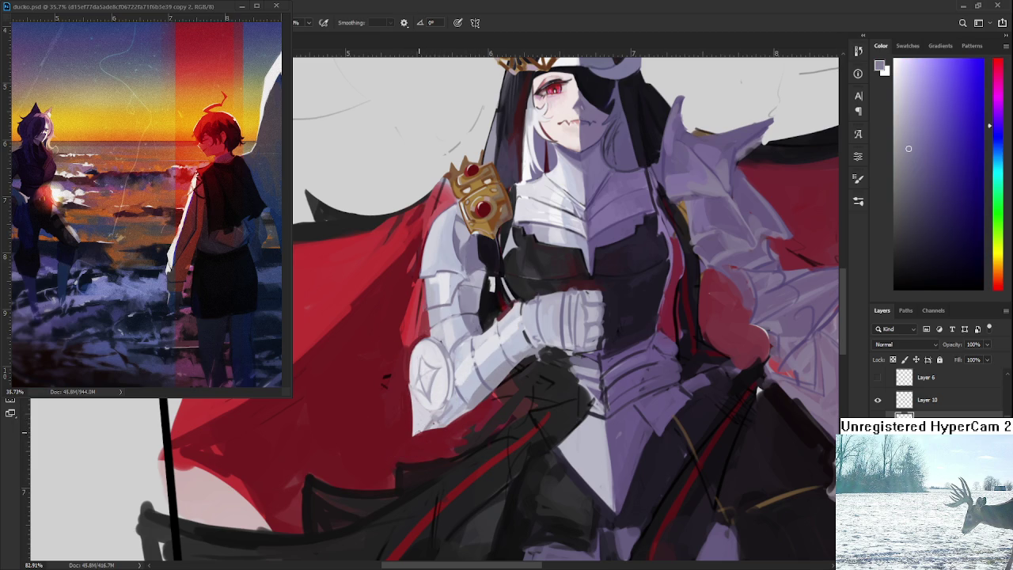
{"action": "left_click", "coordinate": [433, 414], "text": "alt"}
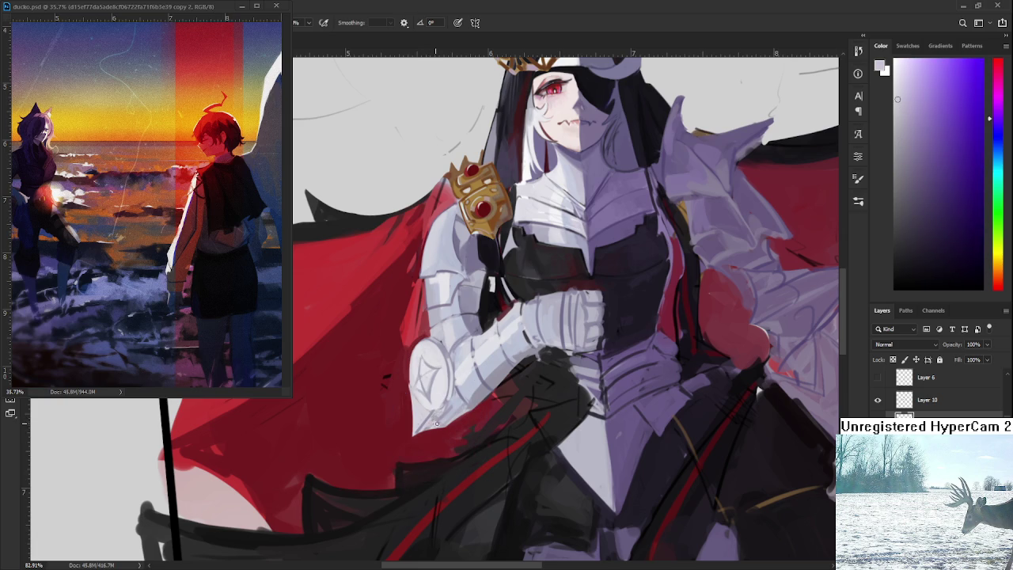
{"action": "left_click", "coordinate": [425, 415], "text": "alt"}
Paint light purple-grey, dark red and bluish-white strokes across the arm armour plates.
{"action": "scroll", "coordinate": [427, 407], "scroll_direction": "down", "scroll_amount": 3}
{"action": "scroll", "coordinate": [458, 380], "scroll_direction": "up", "scroll_amount": 4}
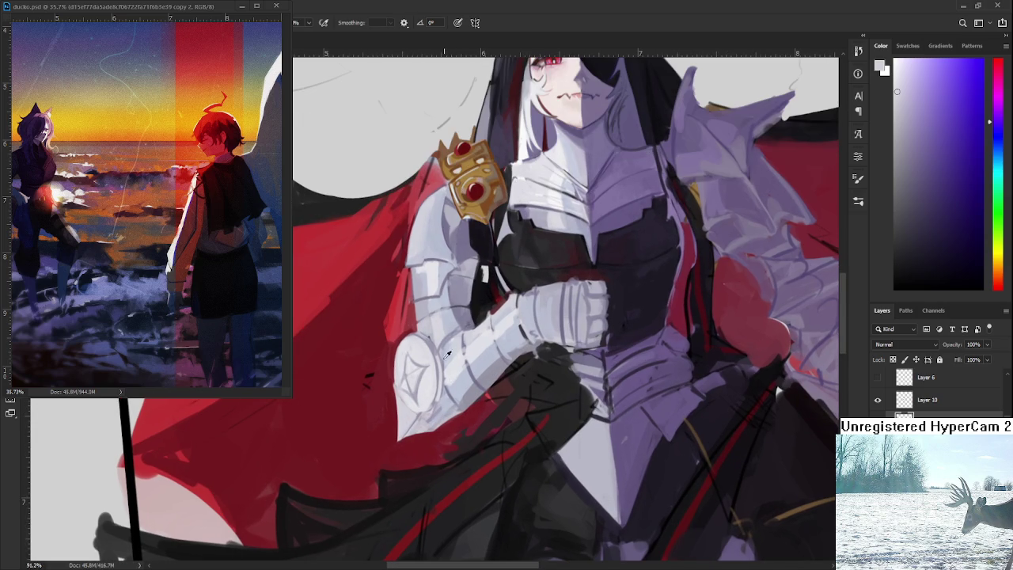
{"action": "left_click", "coordinate": [448, 396], "text": "alt"}
{"action": "left_click", "coordinate": [450, 424], "text": "alt"}
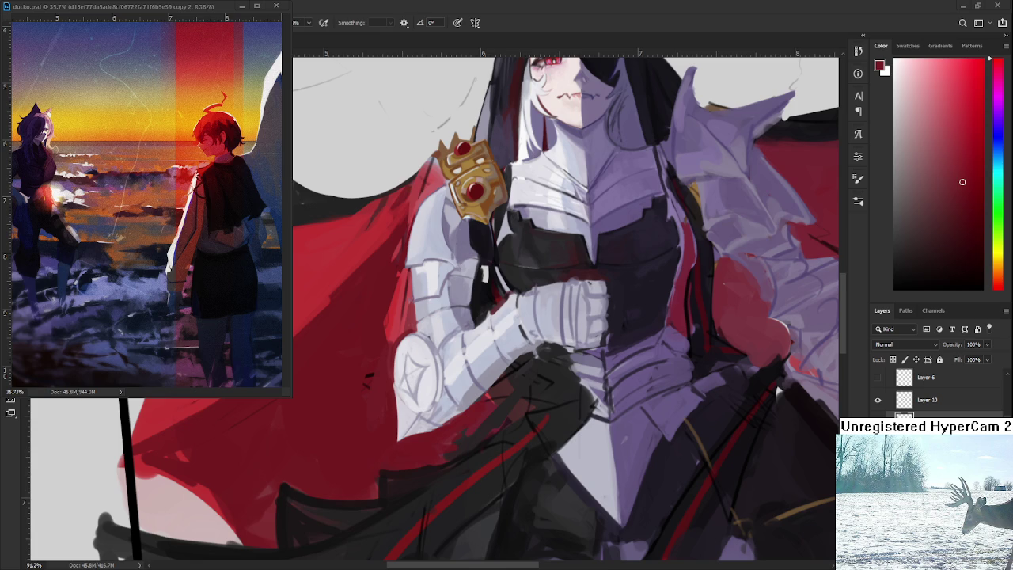
{"action": "left_click", "coordinate": [452, 344], "text": "alt"}
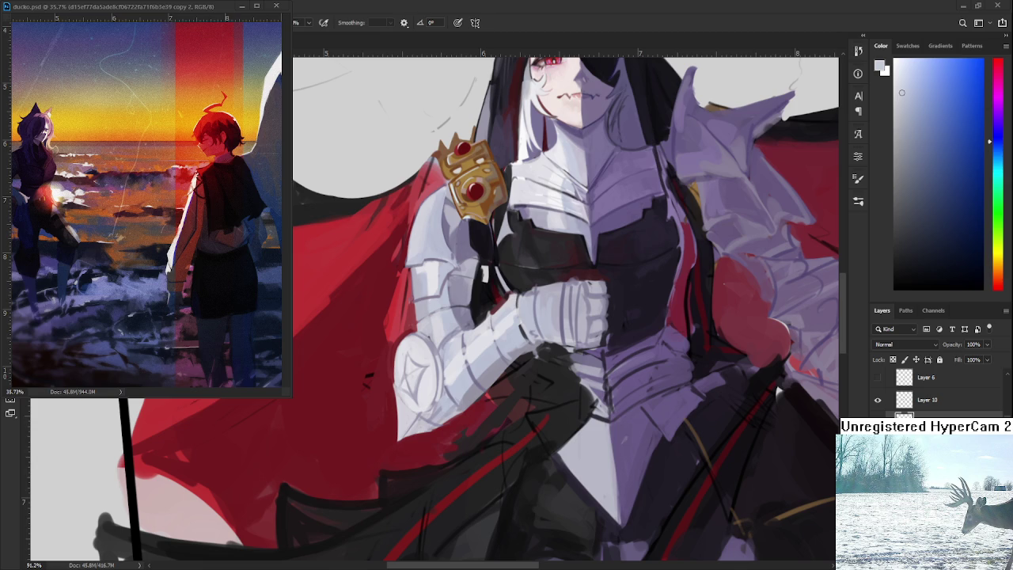
{"action": "left_click", "coordinate": [453, 348], "text": "alt"}
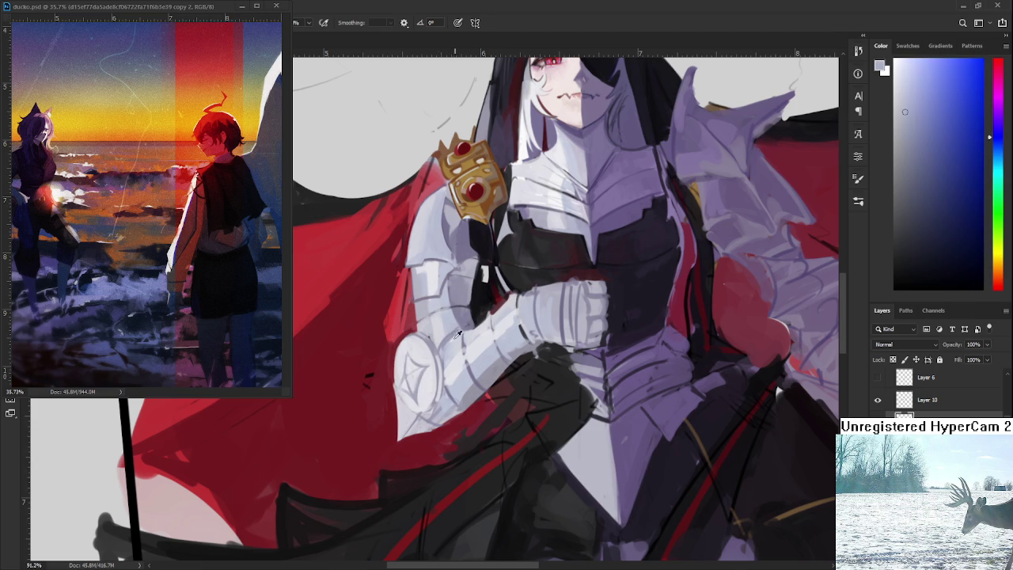
Sample lavender shades, near-white highlights and darker shadow tones from the forearm armour.
{"action": "left_click", "coordinate": [449, 337], "text": "alt"}
{"action": "left_click", "coordinate": [453, 337], "text": "alt"}
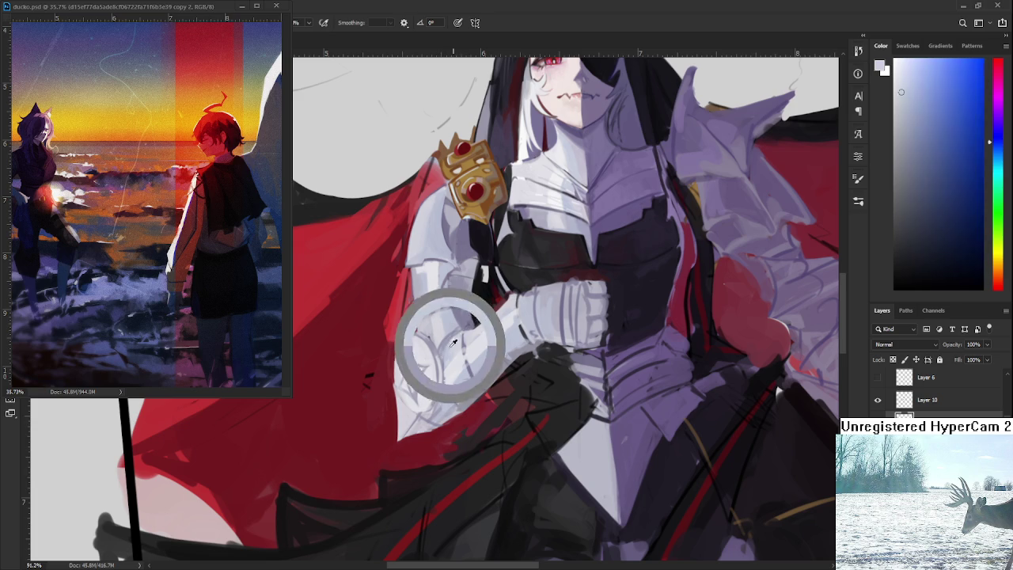
{"action": "left_click", "coordinate": [466, 343], "text": "alt"}
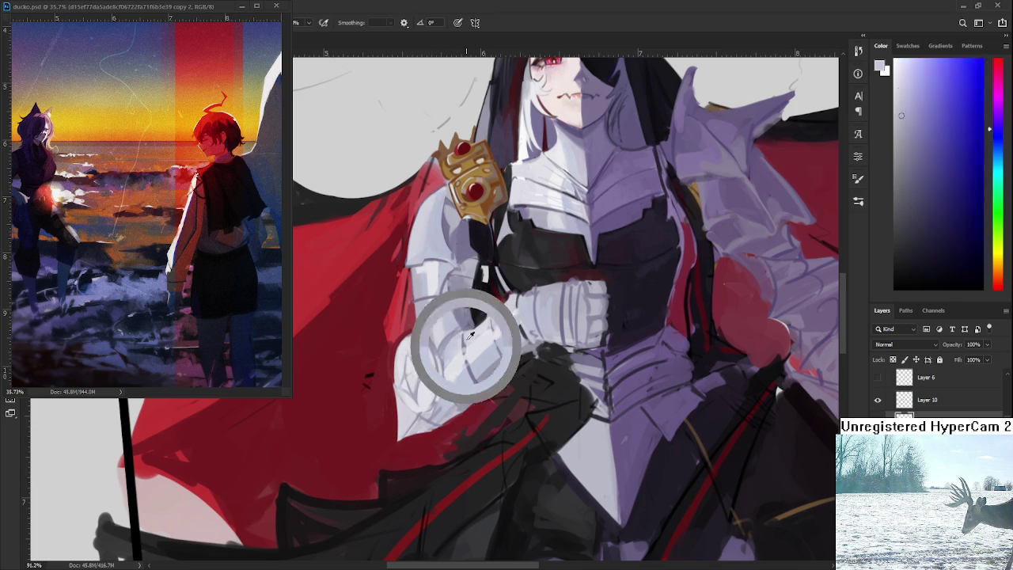
{"action": "left_click", "coordinate": [470, 366], "text": "alt"}
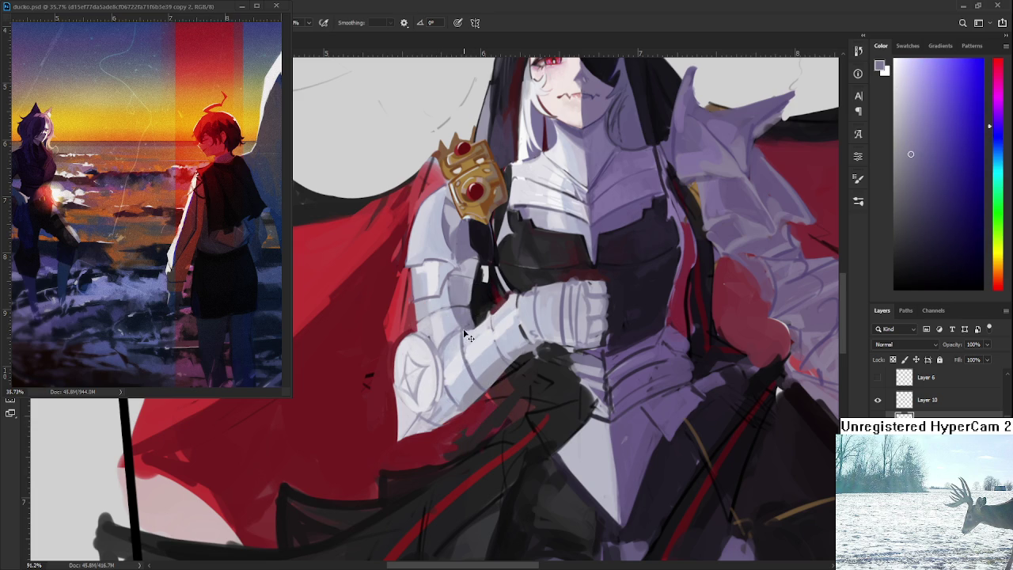
{"action": "left_click", "coordinate": [467, 346], "text": "alt"}
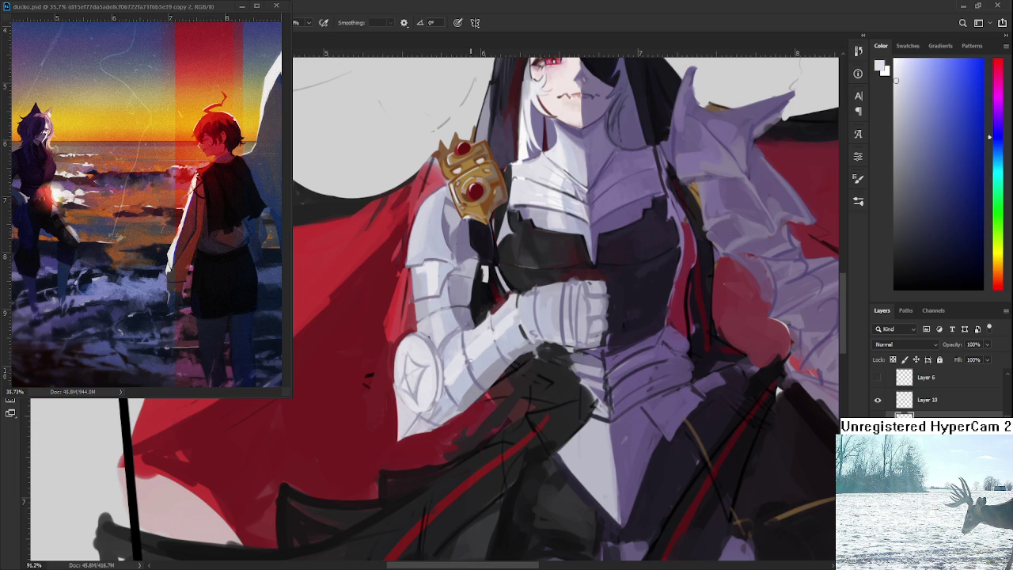
{"action": "left_click", "coordinate": [465, 336], "text": "alt"}
{"action": "left_click", "coordinate": [475, 356], "text": "alt"}
{"action": "left_click", "coordinate": [477, 366], "text": "alt"}
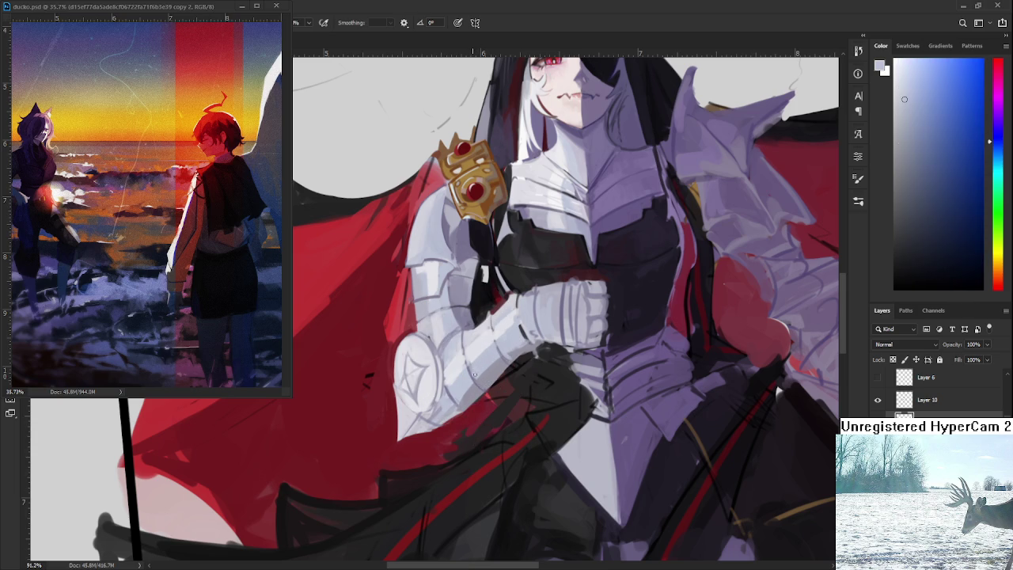
Settle on a light lavender-grey armour tone for shading the raised arm.
{"action": "left_click", "coordinate": [469, 360], "text": "alt"}
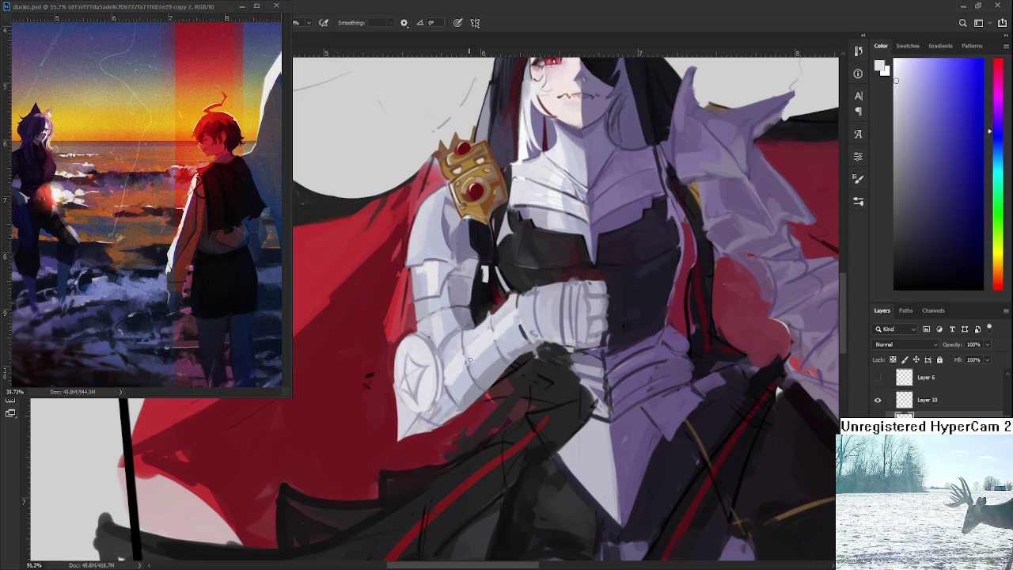
{"action": "left_click", "coordinate": [462, 333], "text": "alt"}
{"action": "left_click", "coordinate": [467, 356], "text": "alt"}
{"action": "left_click", "coordinate": [475, 361], "text": "alt"}
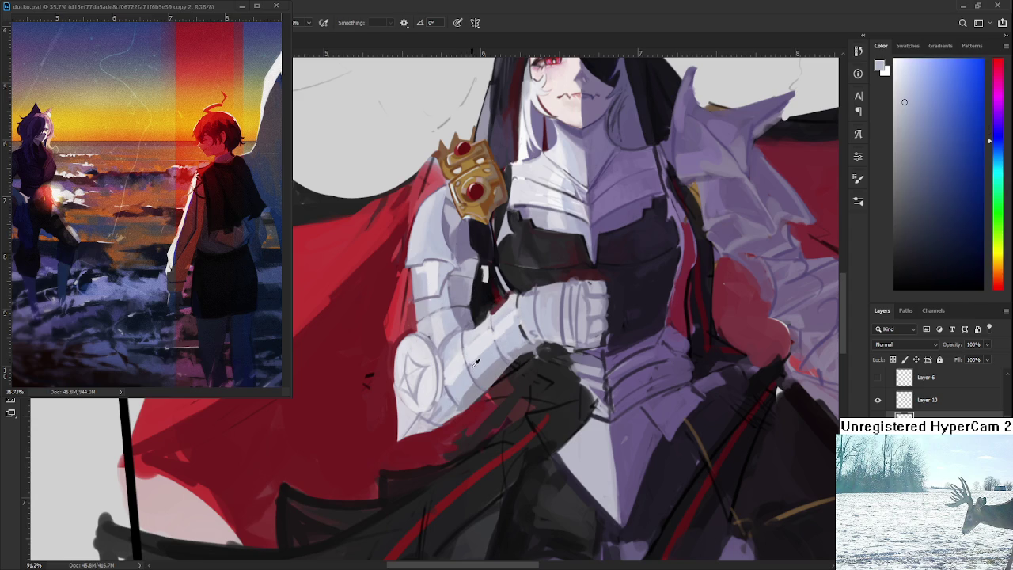
{"action": "left_click", "coordinate": [467, 341], "text": "alt"}
{"action": "left_click", "coordinate": [455, 351], "text": "alt"}
{"action": "left_click", "coordinate": [458, 362], "text": "alt"}
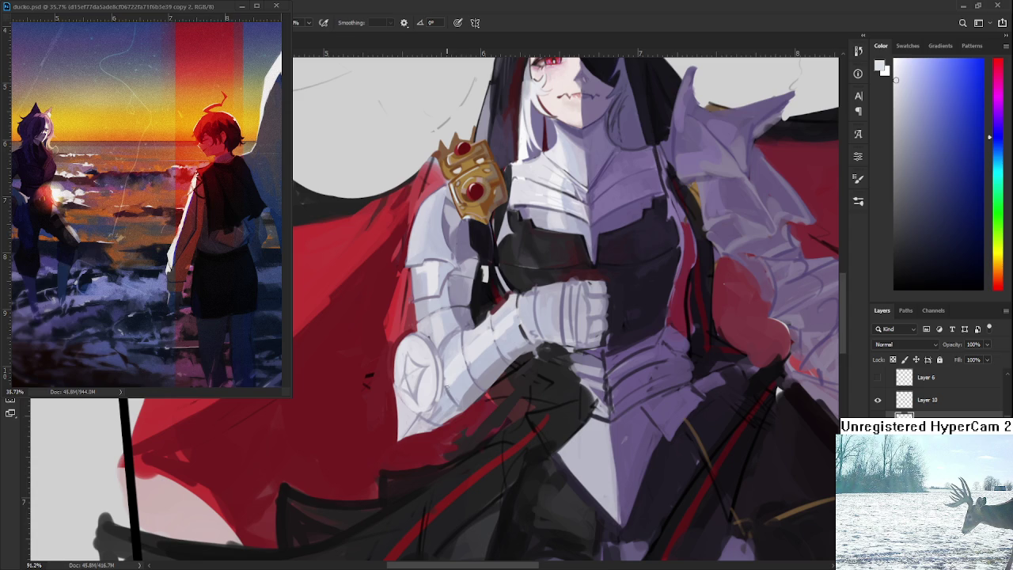
{"action": "left_click", "coordinate": [462, 375], "text": "alt"}
{"action": "left_click", "coordinate": [464, 372], "text": "alt"}
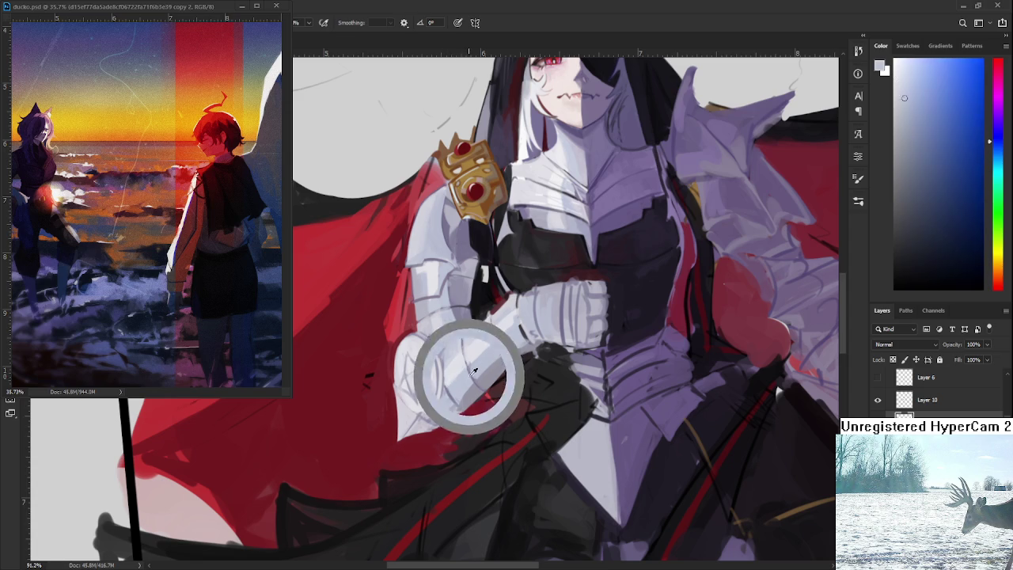
{"action": "left_click", "coordinate": [440, 293], "text": "alt"}
{"action": "left_click_drag", "start_coordinate": [437, 291], "coordinate": [431, 299]}
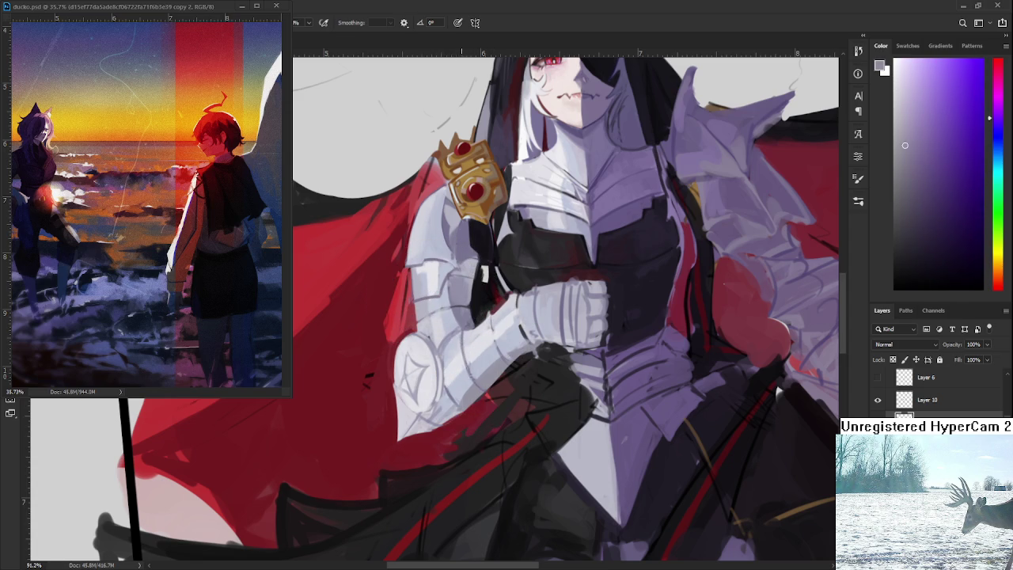
{"action": "scroll", "coordinate": [467, 368], "scroll_direction": "up", "scroll_amount": 3}
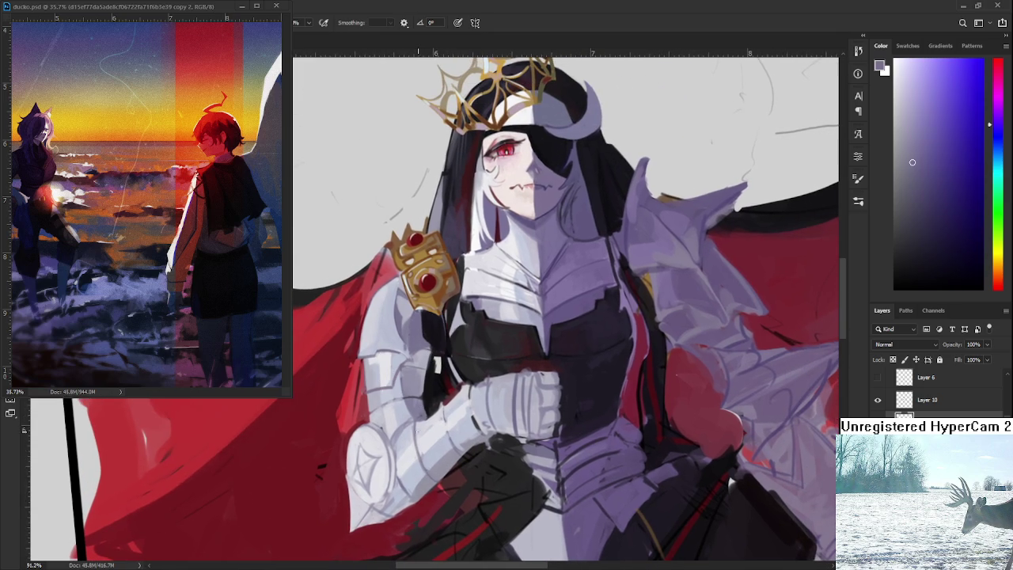
Paint grey shading strokes on the raised arm armour using sampled bluish and purple tones.
{"action": "left_click", "coordinate": [423, 425], "text": "alt"}
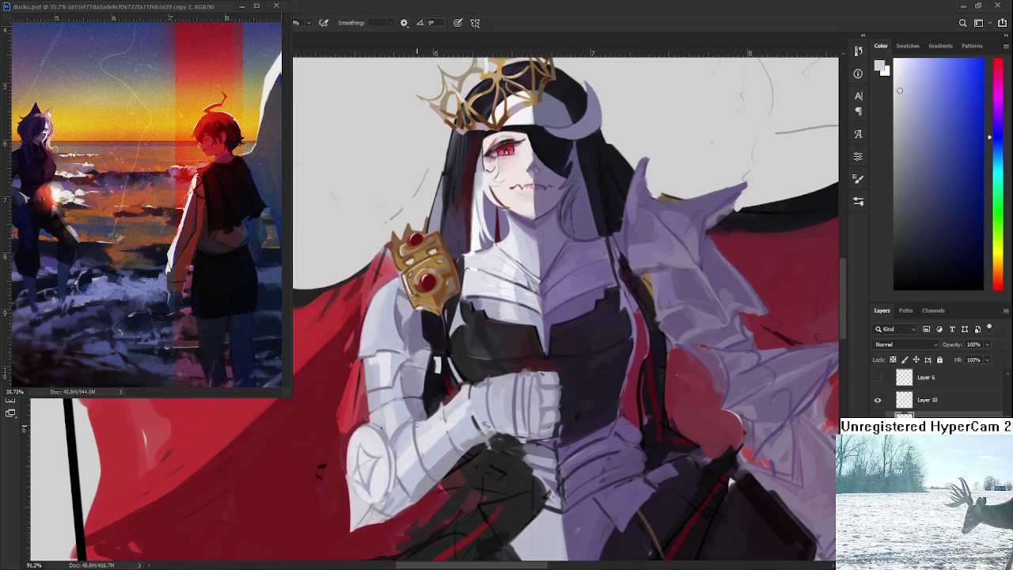
{"action": "left_click", "coordinate": [411, 427], "text": "alt"}
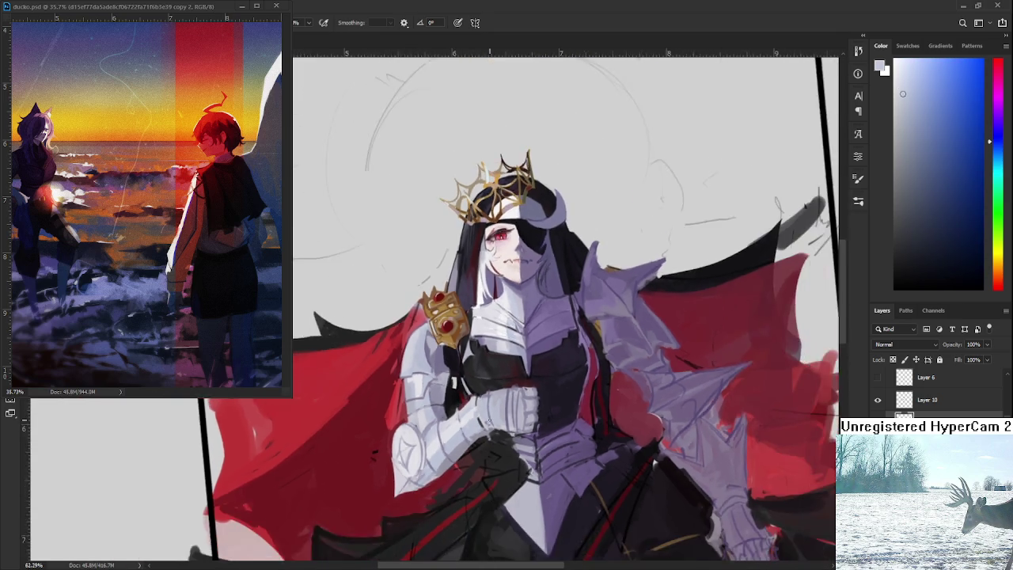
{"action": "scroll", "coordinate": [411, 427], "scroll_direction": "down", "scroll_amount": 6}
{"action": "scroll", "coordinate": [477, 399], "scroll_direction": "up", "scroll_amount": 4}
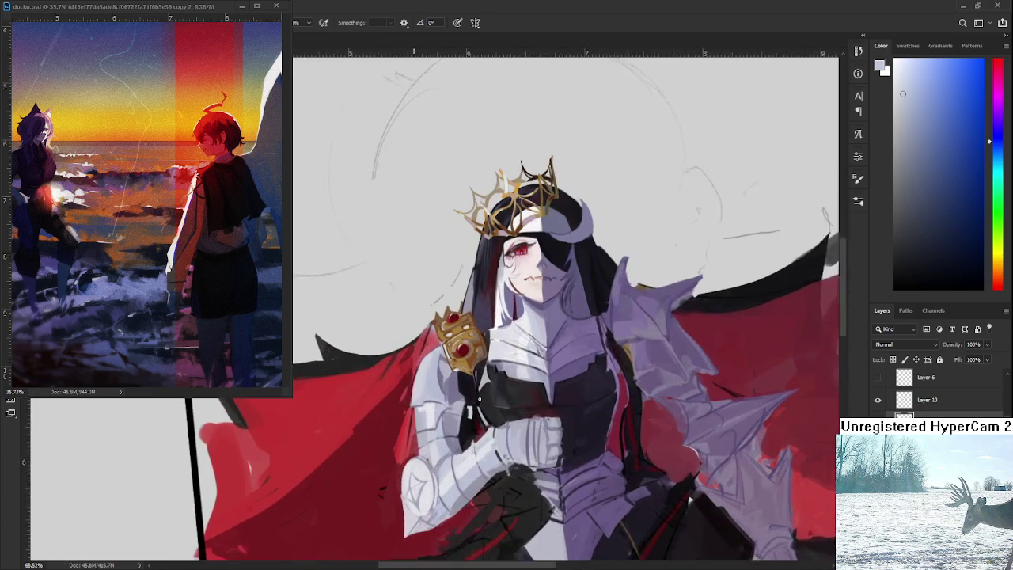
{"action": "left_click", "coordinate": [590, 358], "text": "alt"}
{"action": "scroll", "coordinate": [506, 448], "scroll_direction": "up", "scroll_amount": 1}
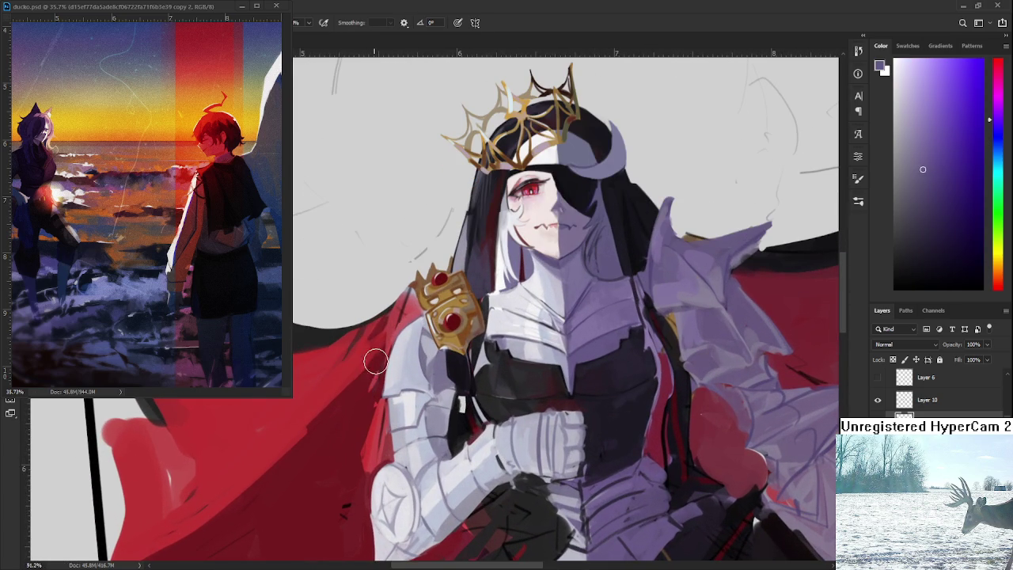
{"action": "left_click_drag", "start_coordinate": [443, 420], "coordinate": [445, 399]}
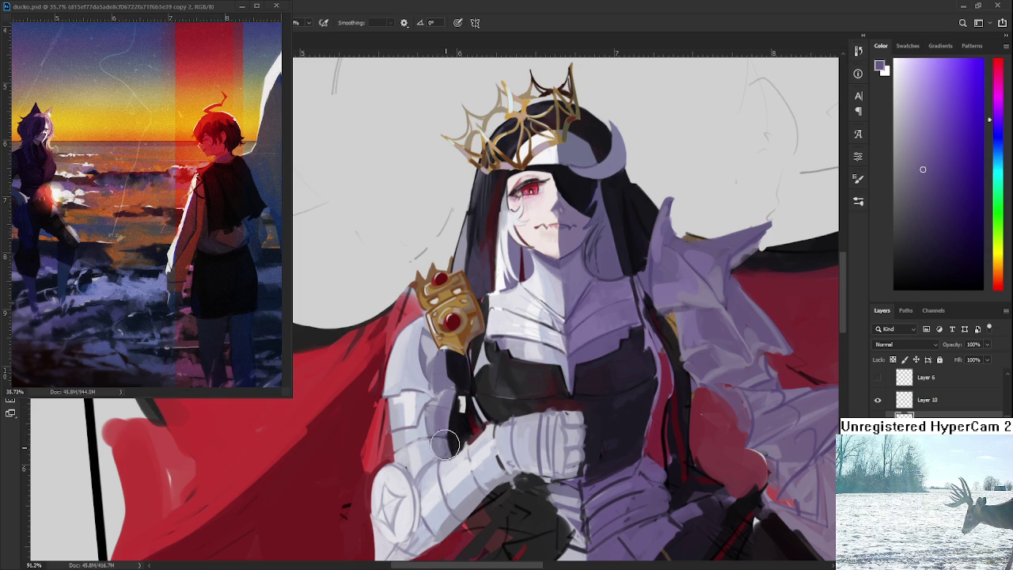
{"action": "left_click", "coordinate": [433, 355], "text": "alt"}
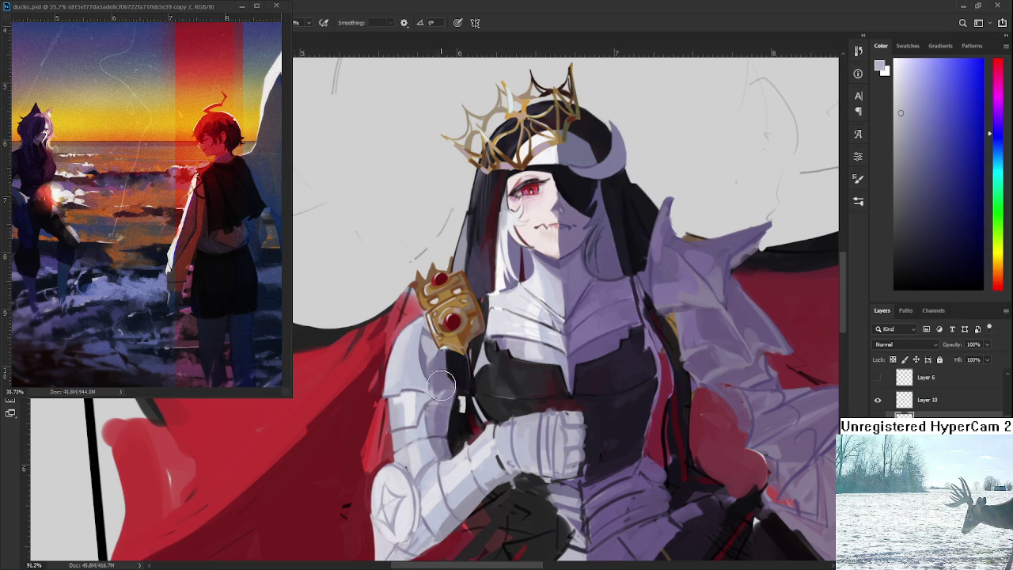
{"action": "left_click", "coordinate": [456, 391], "text": "alt"}
Paint lavender patches and plate divisions onto the upper-arm armour with bluish-grey tones.
{"action": "left_click", "coordinate": [441, 410], "text": "alt"}
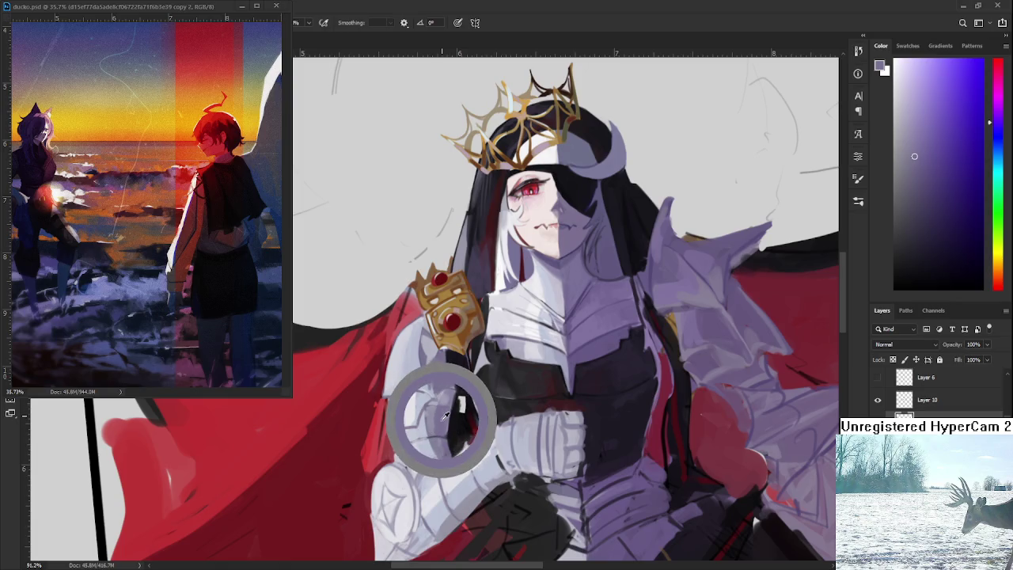
{"action": "left_click_drag", "start_coordinate": [441, 410], "coordinate": [437, 413]}
{"action": "left_click", "coordinate": [431, 419], "text": "alt"}
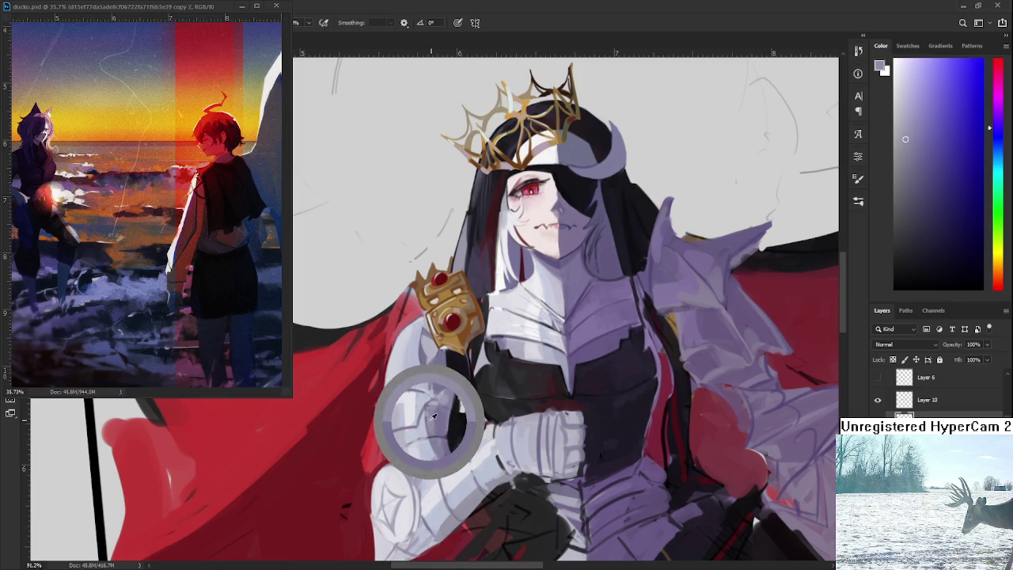
{"action": "left_click", "coordinate": [429, 424], "text": "alt"}
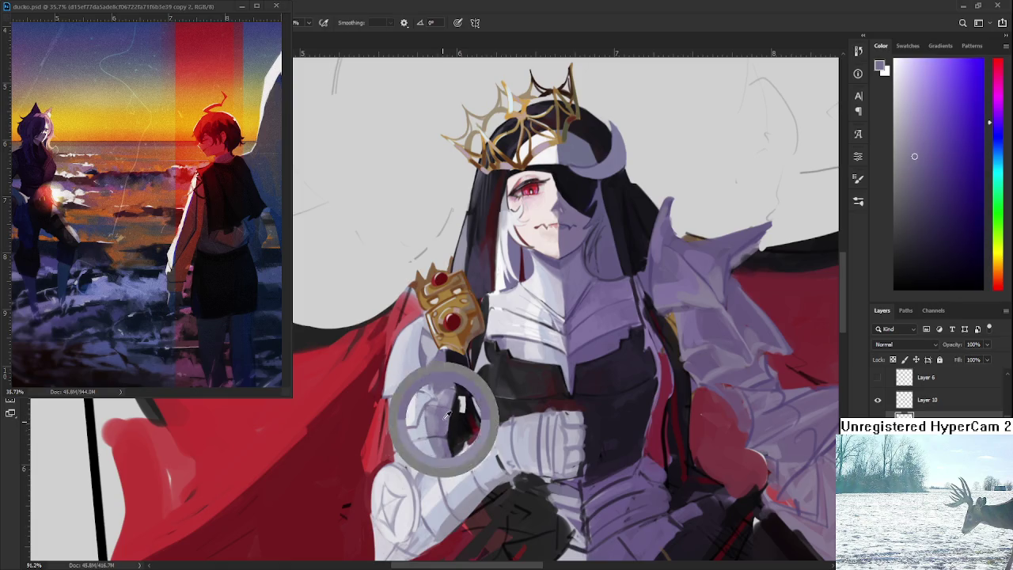
{"action": "left_click_drag", "start_coordinate": [435, 407], "coordinate": [440, 423]}
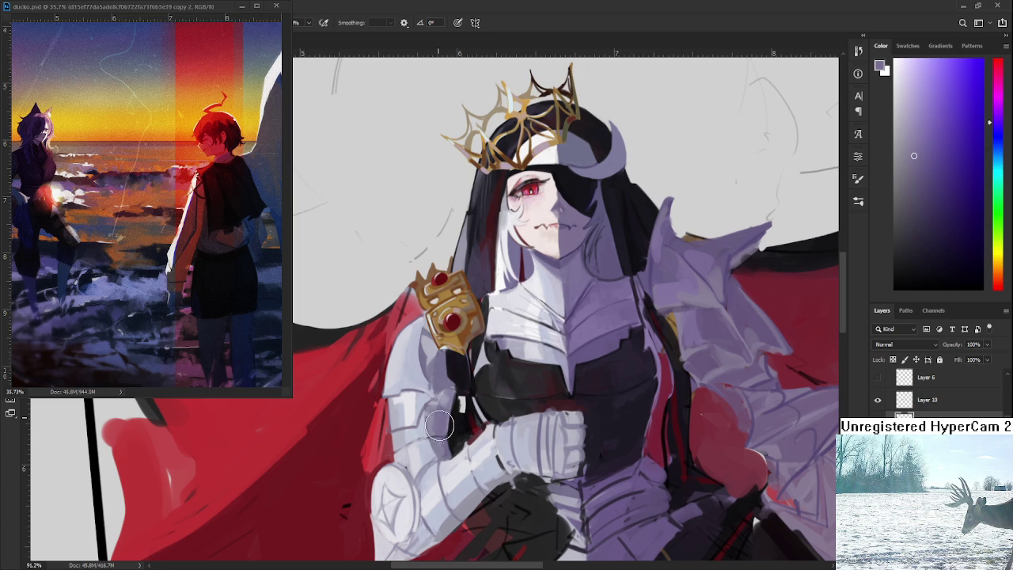
{"action": "left_click", "coordinate": [435, 423], "text": "alt"}
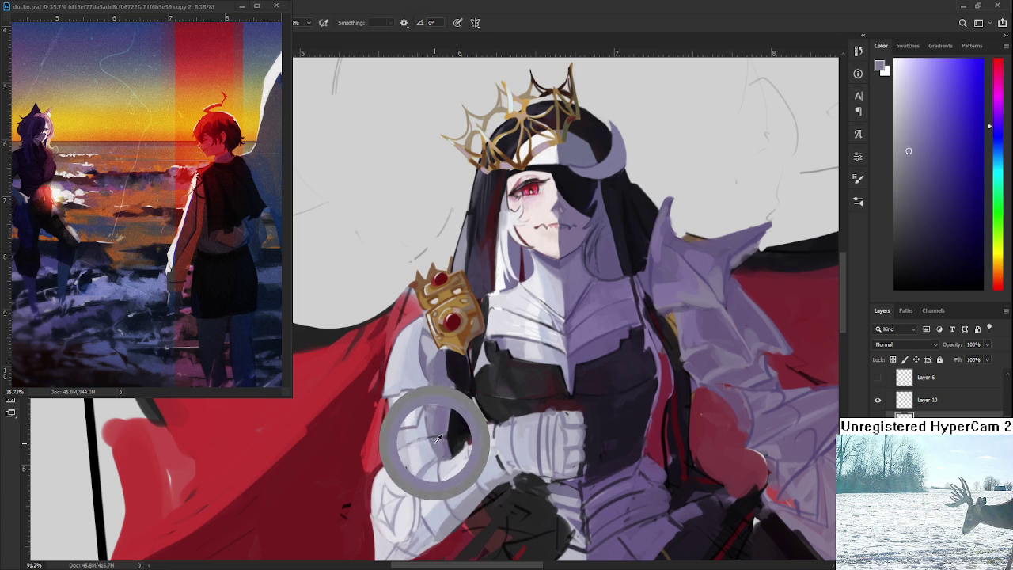
{"action": "left_click", "coordinate": [442, 445], "text": "alt"}
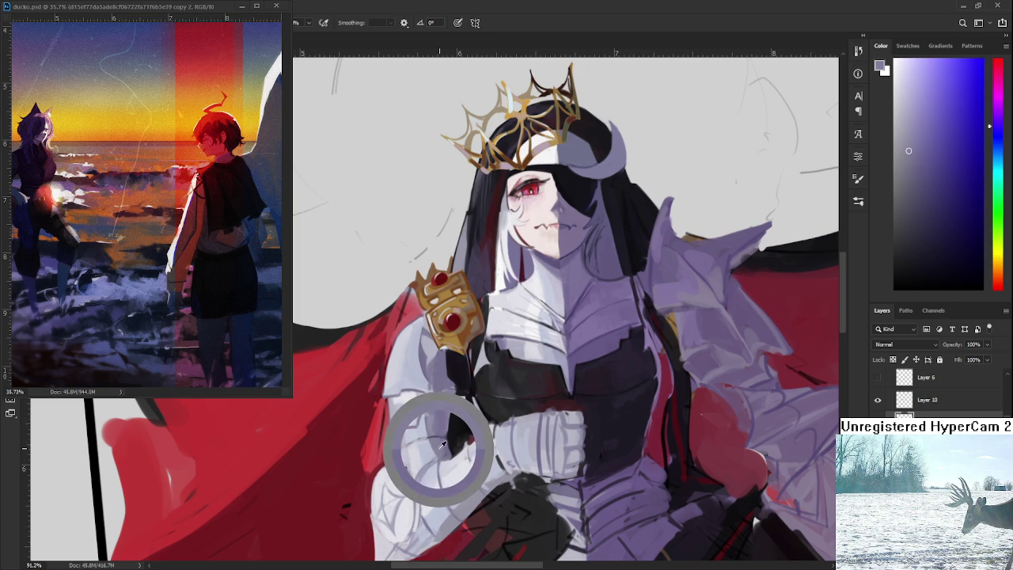
{"action": "left_click", "coordinate": [436, 426], "text": "alt"}
{"action": "left_click", "coordinate": [460, 400], "text": "alt"}
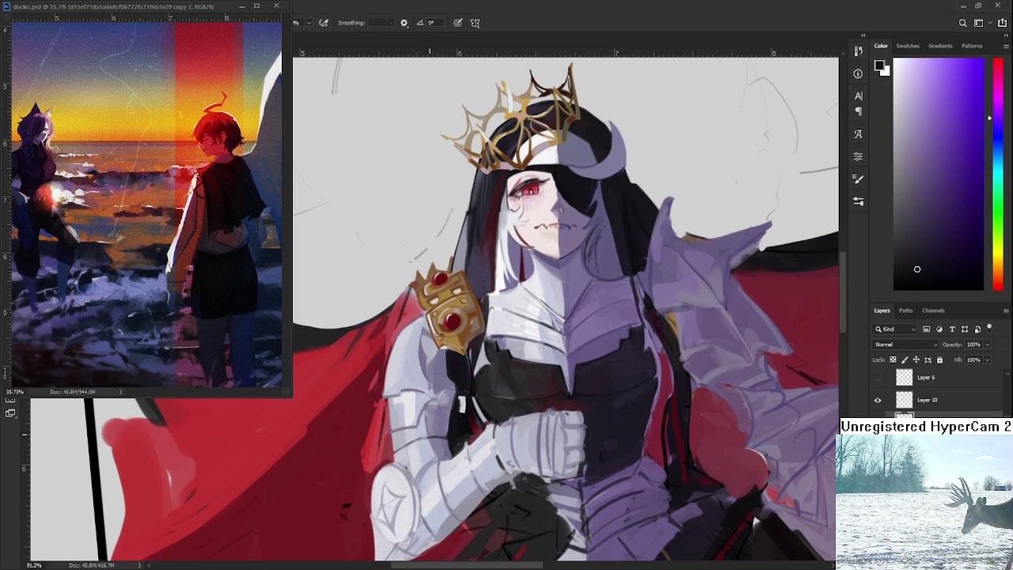
{"action": "left_click", "coordinate": [427, 433], "text": "alt"}
{"action": "left_click", "coordinate": [424, 436], "text": "alt"}
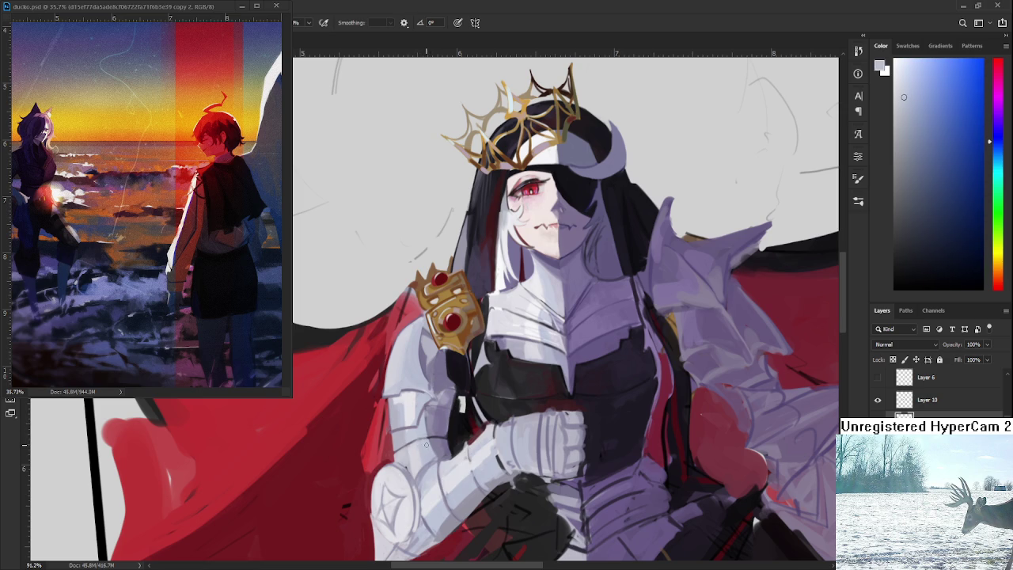
{"action": "left_click_drag", "start_coordinate": [433, 459], "coordinate": [431, 439]}
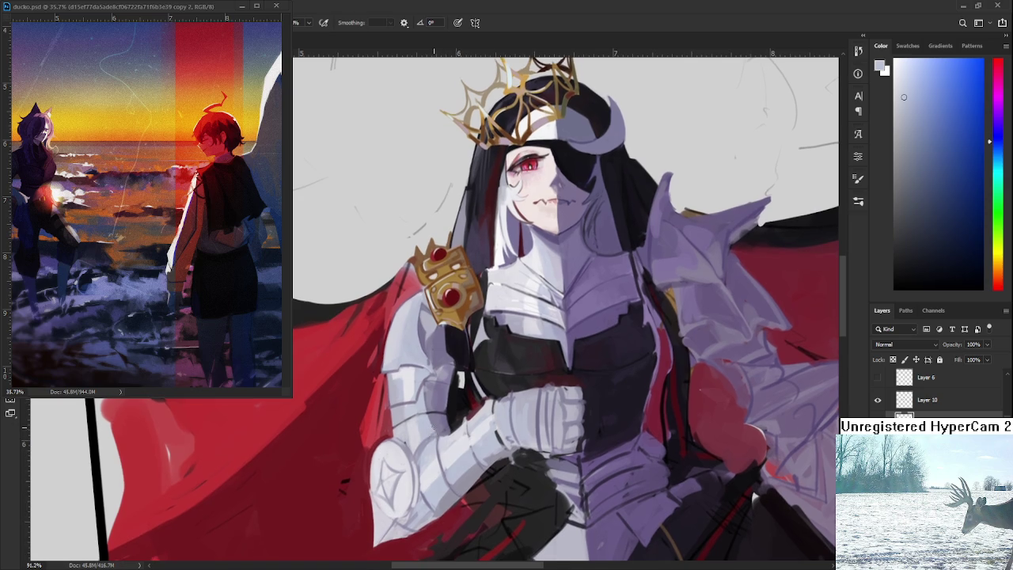
{"action": "left_click", "coordinate": [458, 400], "text": "alt"}
{"action": "scroll", "coordinate": [472, 403], "scroll_direction": "down", "scroll_amount": 5, "text": "alt"}
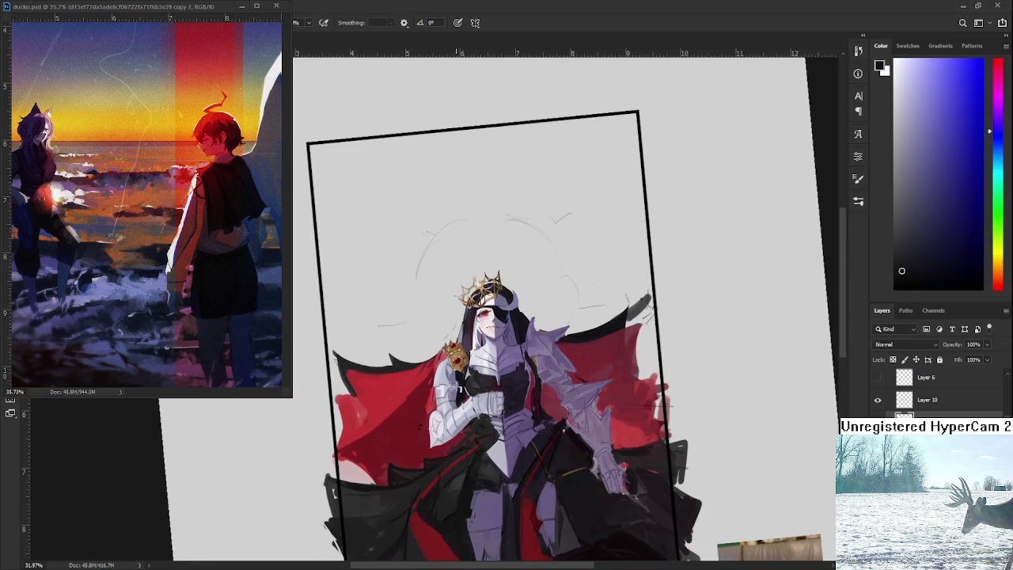
Zoom to about 100% and shade the upper-arm plate with light grey.
{"action": "scroll", "coordinate": [458, 396], "scroll_direction": "up", "scroll_amount": 2, "text": "alt"}
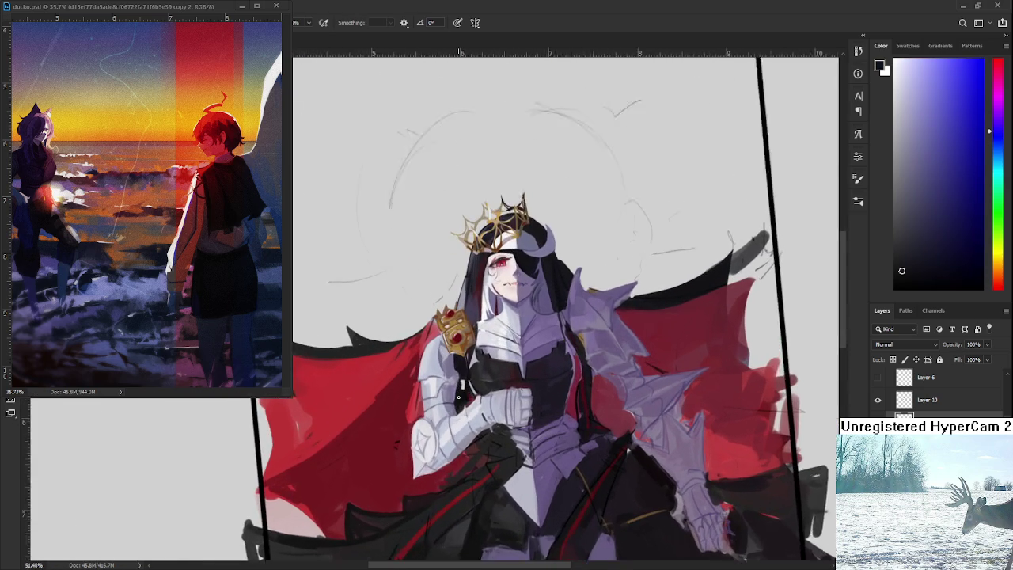
{"action": "scroll", "coordinate": [457, 397], "scroll_direction": "up", "scroll_amount": 2, "text": "alt"}
{"action": "scroll", "coordinate": [458, 397], "scroll_direction": "down", "scroll_amount": 2, "text": "alt"}
{"action": "scroll", "coordinate": [458, 396], "scroll_direction": "down", "scroll_amount": 1, "text": "alt"}
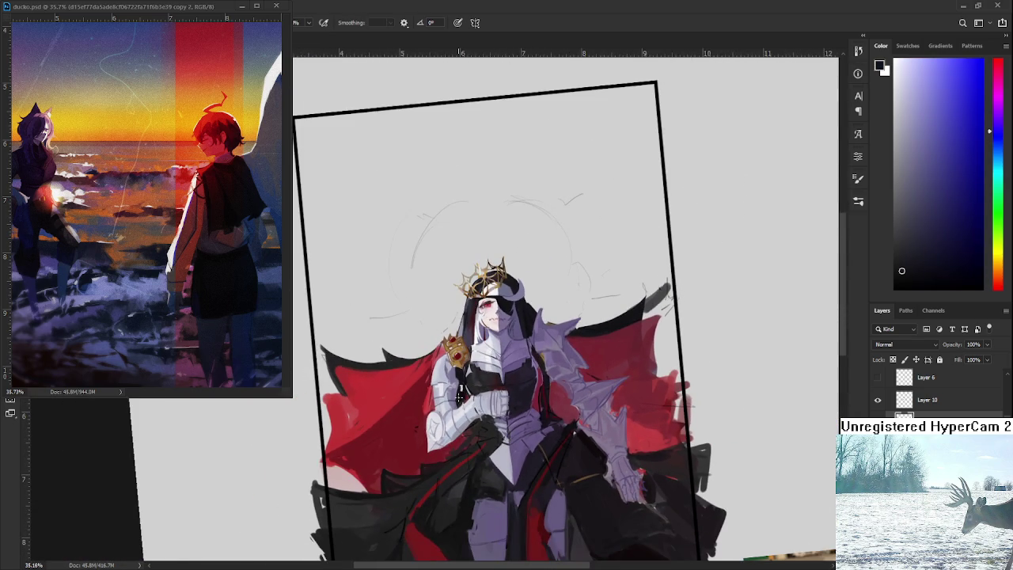
{"action": "scroll", "coordinate": [458, 389], "scroll_direction": "up", "scroll_amount": 1, "text": "alt"}
{"action": "scroll", "coordinate": [458, 389], "scroll_direction": "up", "scroll_amount": 1, "text": "alt"}
{"action": "scroll", "coordinate": [458, 389], "scroll_direction": "down", "scroll_amount": 2, "text": "alt"}
{"action": "scroll", "coordinate": [459, 389], "scroll_direction": "up", "scroll_amount": 2, "text": "alt"}
{"action": "scroll", "coordinate": [458, 389], "scroll_direction": "up", "scroll_amount": 2, "text": "alt"}
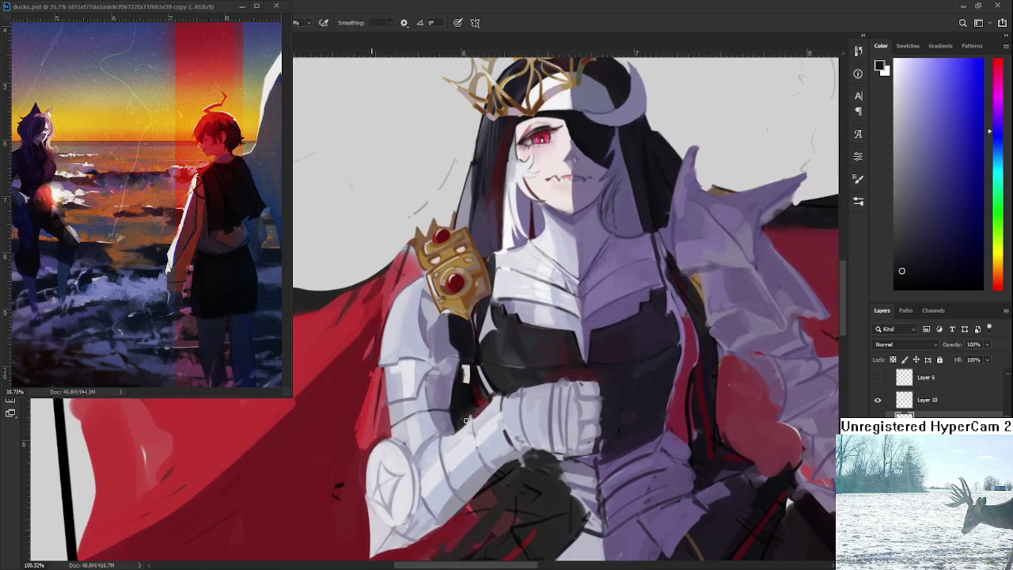
{"action": "scroll", "coordinate": [421, 377], "scroll_direction": "up", "scroll_amount": 2, "text": "alt"}
{"action": "left_click", "coordinate": [442, 403], "text": "alt"}
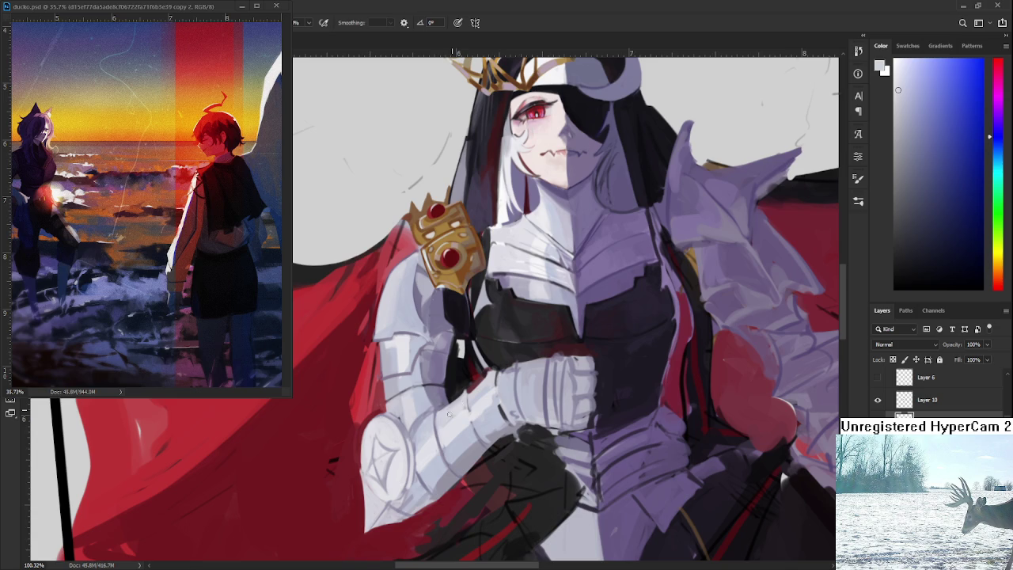
{"action": "left_click_drag", "start_coordinate": [450, 413], "coordinate": [456, 393]}
Shade the elbow plate crisply with lighter and darker mid greys.
{"action": "left_click", "coordinate": [412, 402], "text": "alt"}
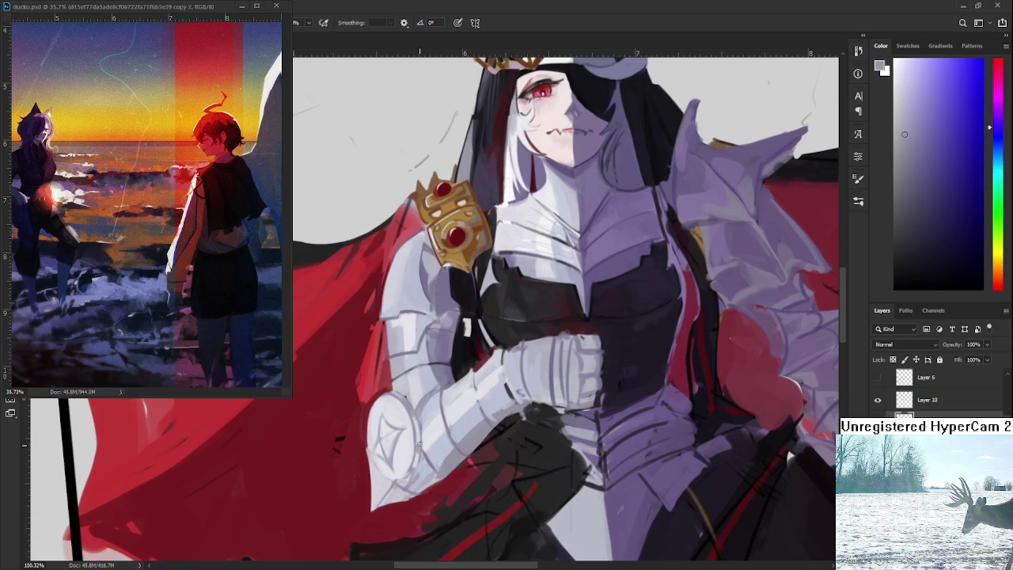
{"action": "left_click", "coordinate": [423, 432], "text": "alt"}
{"action": "left_click", "coordinate": [420, 440], "text": "alt"}
{"action": "left_click", "coordinate": [419, 440], "text": "alt"}
{"action": "left_click", "coordinate": [419, 441], "text": "alt"}
{"action": "left_click", "coordinate": [421, 445], "text": "alt"}
{"action": "left_click", "coordinate": [424, 448], "text": "alt"}
{"action": "mouse_move", "coordinate": [418, 448]}
{"action": "left_mouse_down"}
{"action": "mouse_move", "coordinate": [417, 430]}
{"action": "mouse_move", "coordinate": [408, 485]}
{"action": "left_mouse_up"}
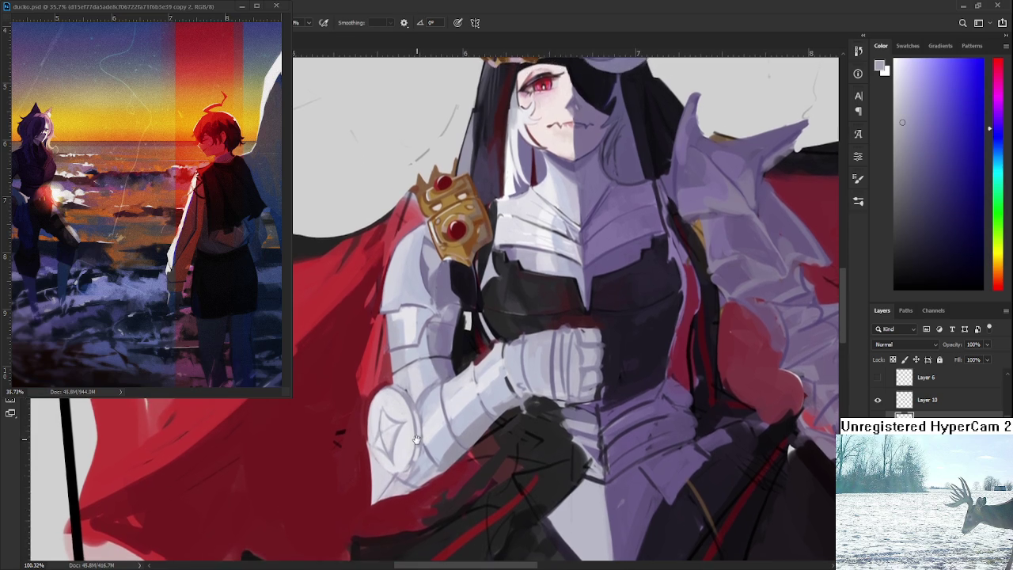
{"action": "left_click", "coordinate": [439, 386], "text": "alt"}
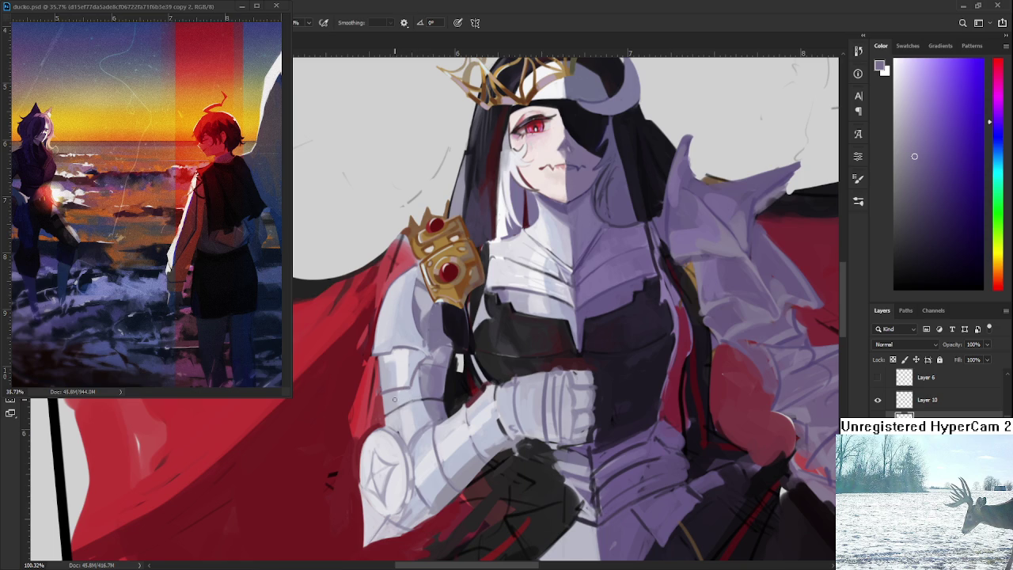
Sample dark grey, purple and light grey-blue tones from the armour.
{"action": "left_click", "coordinate": [434, 404], "text": "alt"}
{"action": "left_click", "coordinate": [449, 402], "text": "alt"}
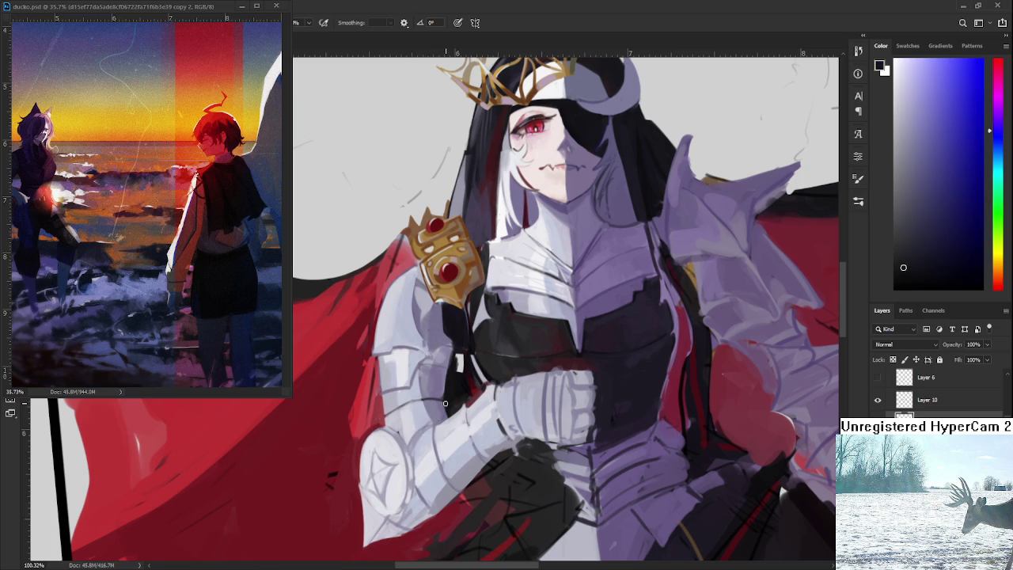
{"action": "left_click", "coordinate": [463, 393], "text": "alt"}
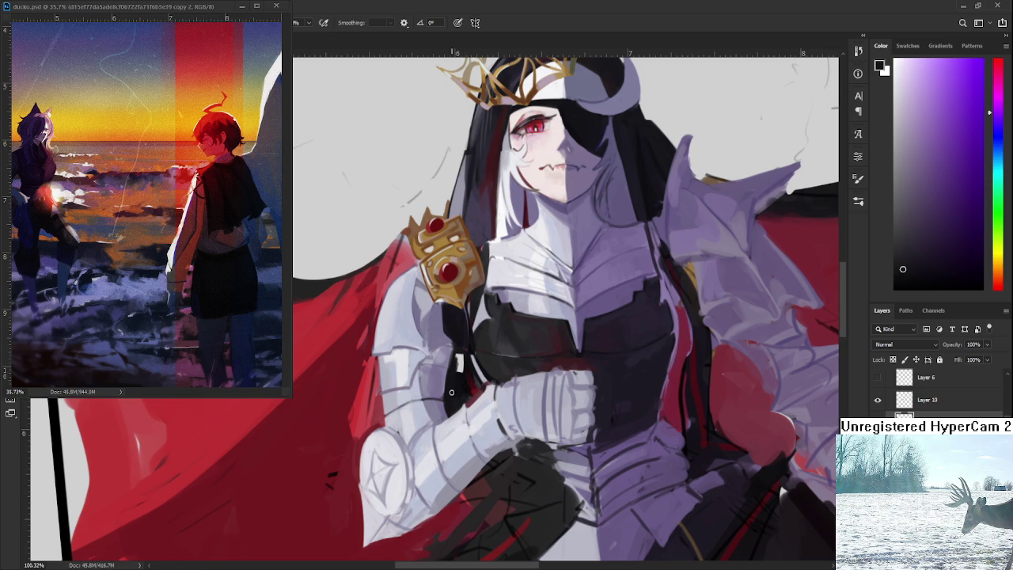
{"action": "left_click", "coordinate": [430, 411], "text": "alt"}
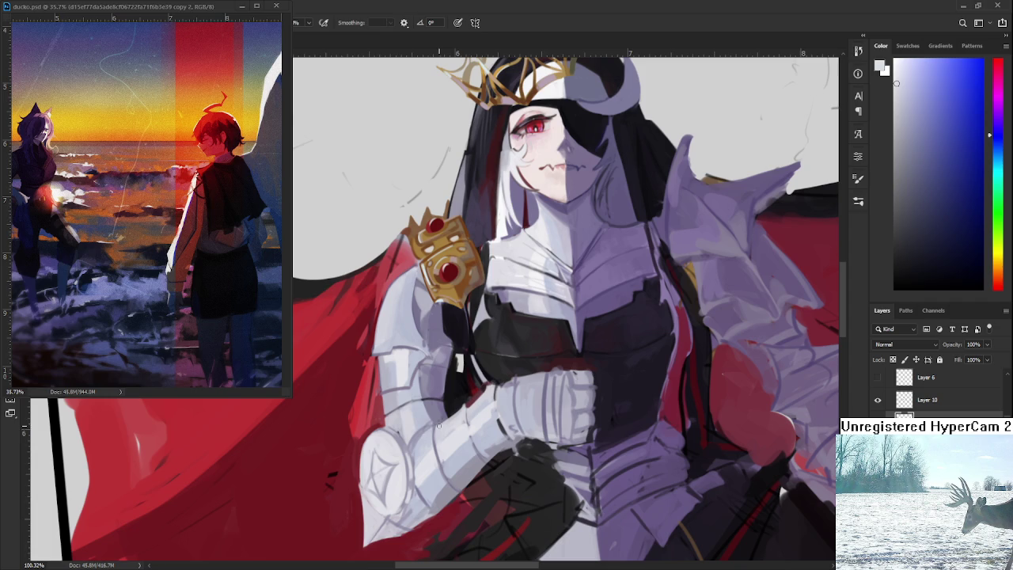
{"action": "left_click", "coordinate": [451, 428], "text": "alt"}
{"action": "left_click", "coordinate": [451, 429], "text": "alt"}
Shade the gauntlet with light and dark greys and dark purple sampled from its plates.
{"action": "left_click_drag", "start_coordinate": [456, 424], "coordinate": [451, 397]}
{"action": "left_click", "coordinate": [456, 379], "text": "alt"}
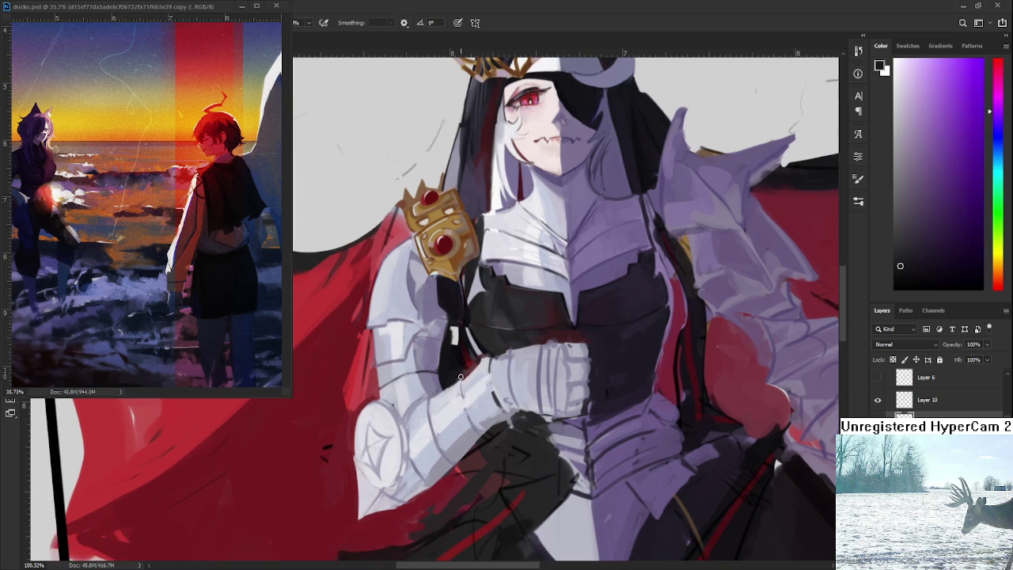
{"action": "left_click", "coordinate": [449, 388], "text": "alt"}
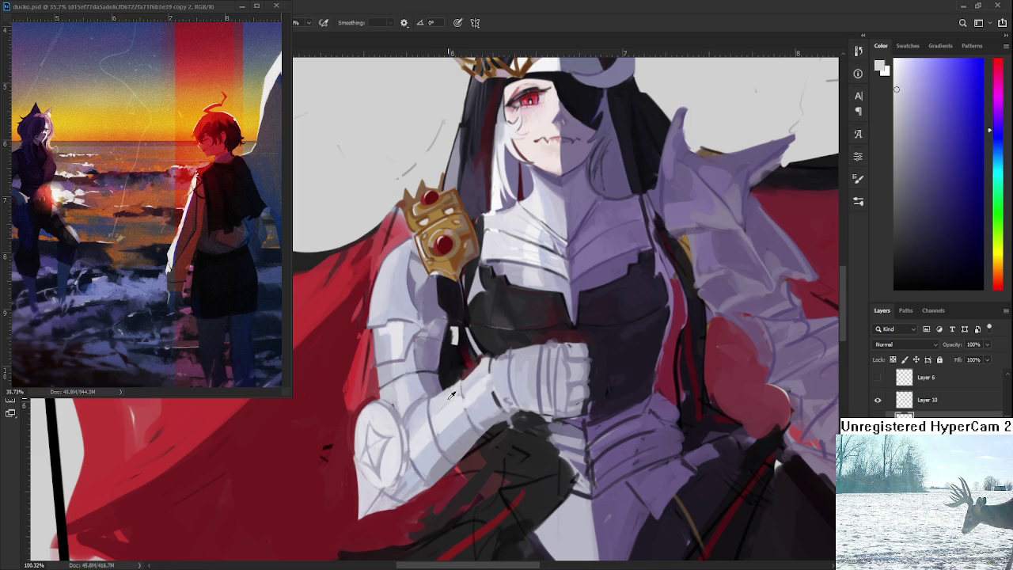
{"action": "left_click_drag", "start_coordinate": [445, 401], "coordinate": [433, 422]}
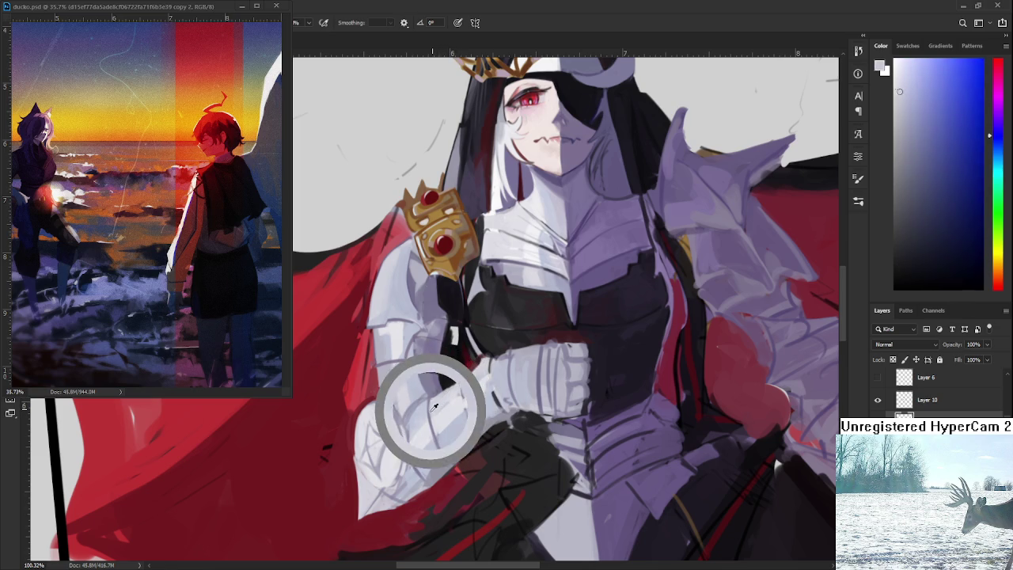
{"action": "left_click", "coordinate": [439, 425], "text": "alt"}
{"action": "left_click", "coordinate": [438, 447], "text": "alt"}
{"action": "left_click", "coordinate": [438, 435], "text": "alt"}
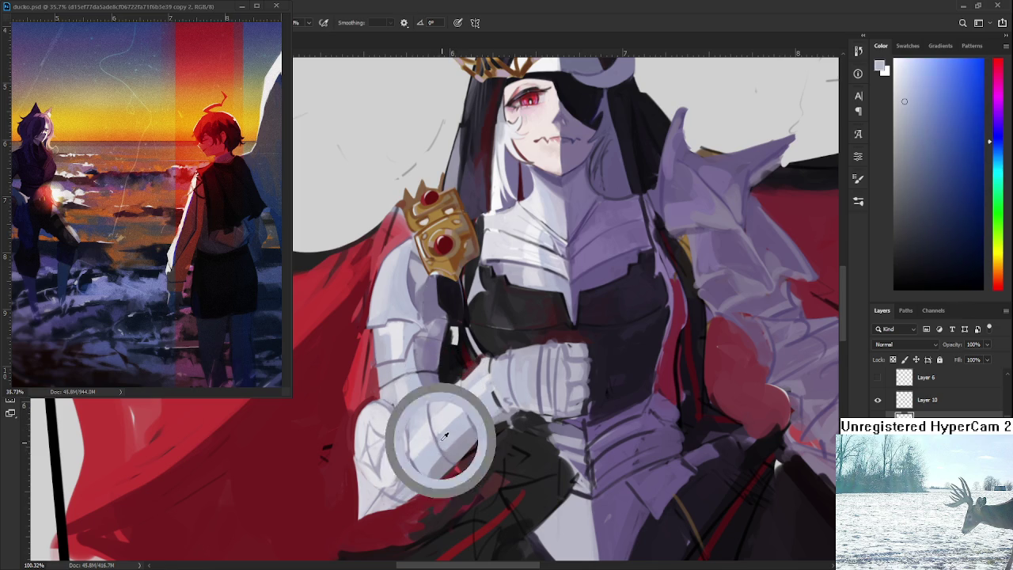
{"action": "left_click", "coordinate": [451, 460], "text": "alt"}
{"action": "left_click", "coordinate": [436, 475], "text": "alt"}
{"action": "left_click", "coordinate": [427, 463], "text": "alt"}
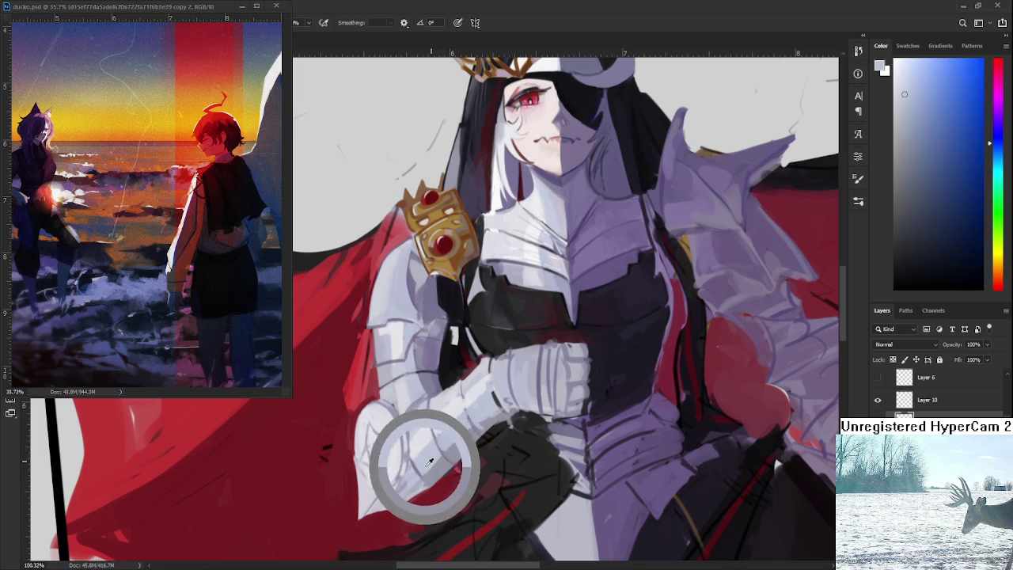
Work lighter and darker purple-grey tones across the round gauntlet plate.
{"action": "left_click_drag", "start_coordinate": [405, 467], "coordinate": [425, 459]}
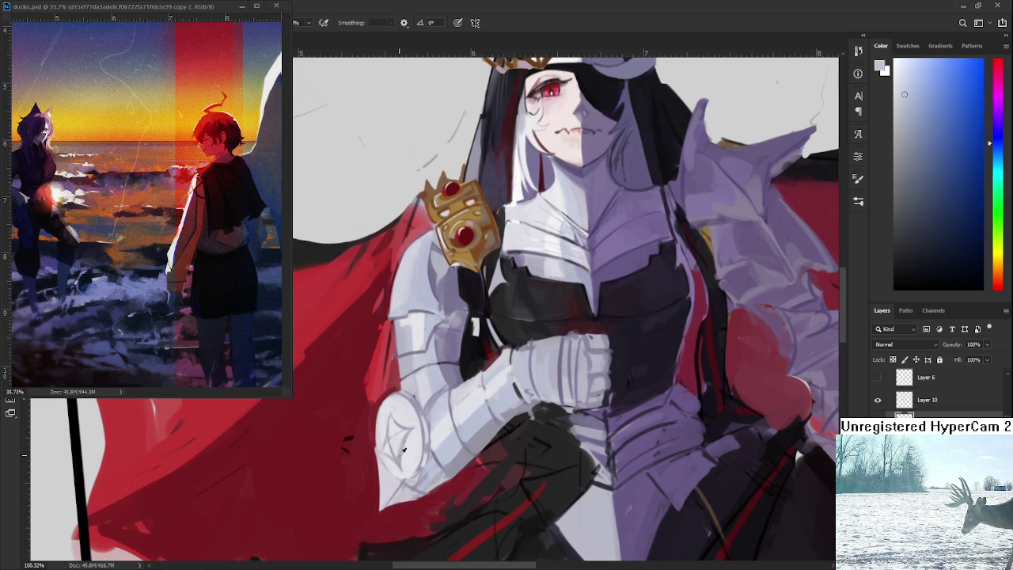
{"action": "left_click", "coordinate": [398, 455], "text": "alt"}
{"action": "left_click", "coordinate": [400, 463], "text": "alt"}
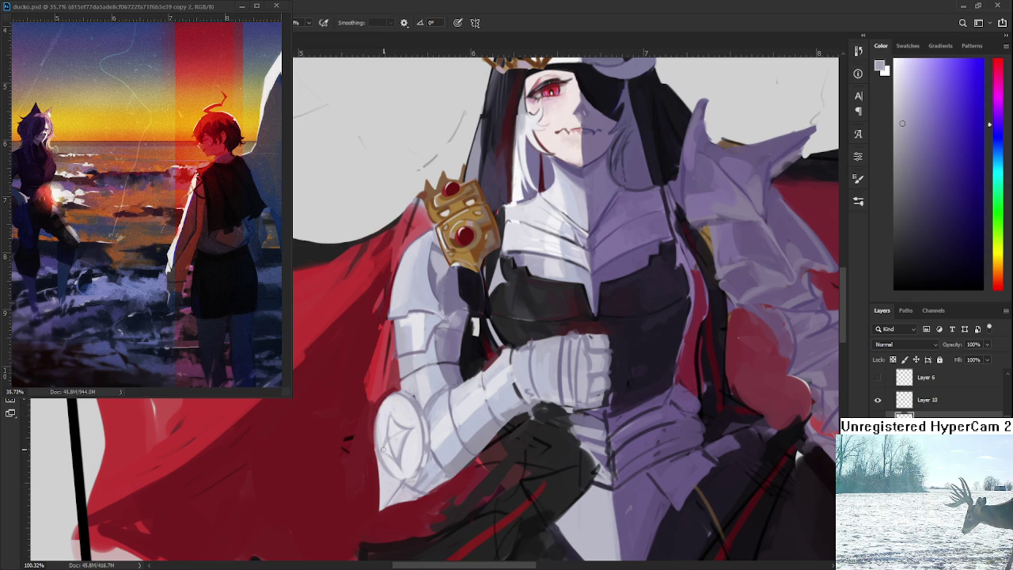
{"action": "left_click", "coordinate": [385, 464], "text": "alt"}
{"action": "left_click_drag", "start_coordinate": [395, 449], "coordinate": [412, 402]}
{"action": "scroll", "coordinate": [433, 378], "scroll_direction": "down", "scroll_amount": 1}
{"action": "scroll", "coordinate": [433, 378], "scroll_direction": "down", "scroll_amount": 1}
{"action": "scroll", "coordinate": [433, 379], "scroll_direction": "down", "scroll_amount": 1}
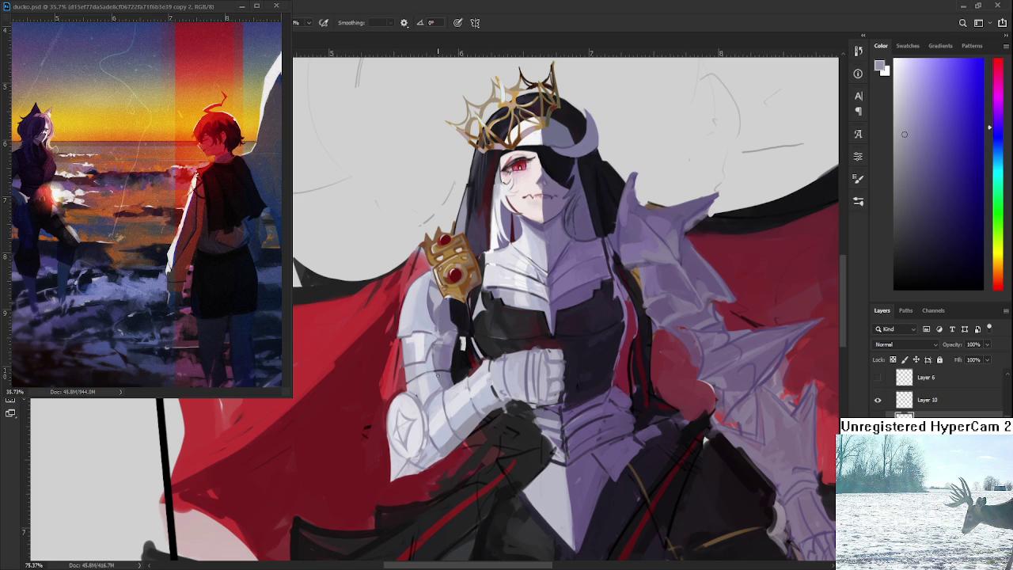
{"action": "scroll", "coordinate": [437, 375], "scroll_direction": "up", "scroll_amount": 2}
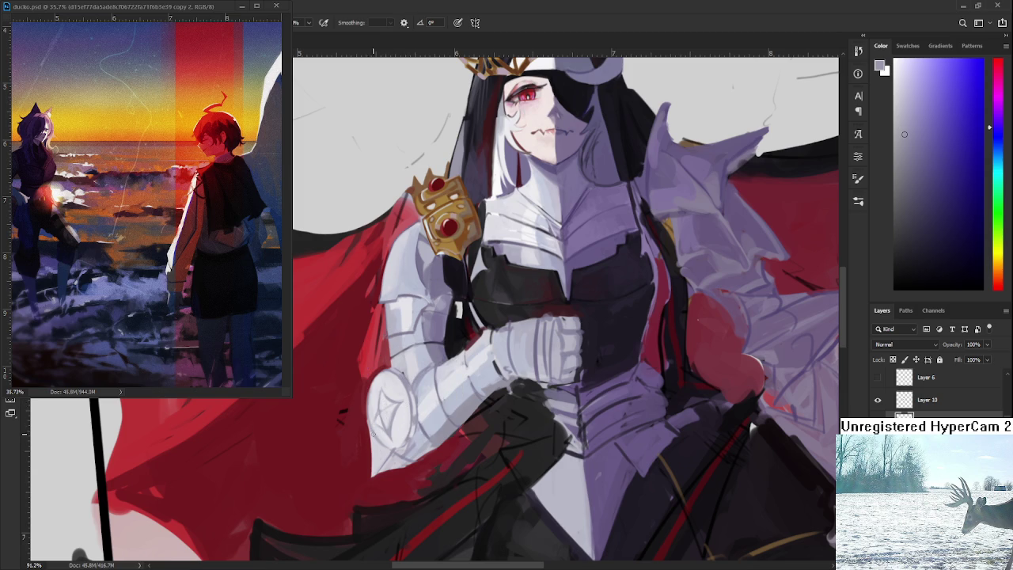
{"action": "left_click", "coordinate": [376, 424], "text": "alt"}
{"action": "left_click_drag", "start_coordinate": [376, 423], "coordinate": [368, 432]}
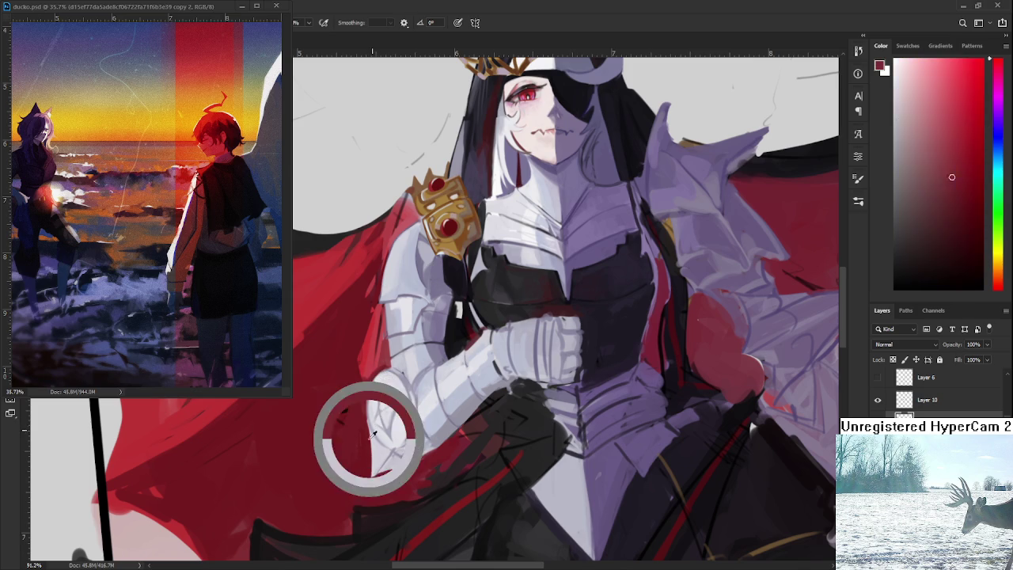
{"action": "left_click_drag", "start_coordinate": [405, 397], "coordinate": [409, 376]}
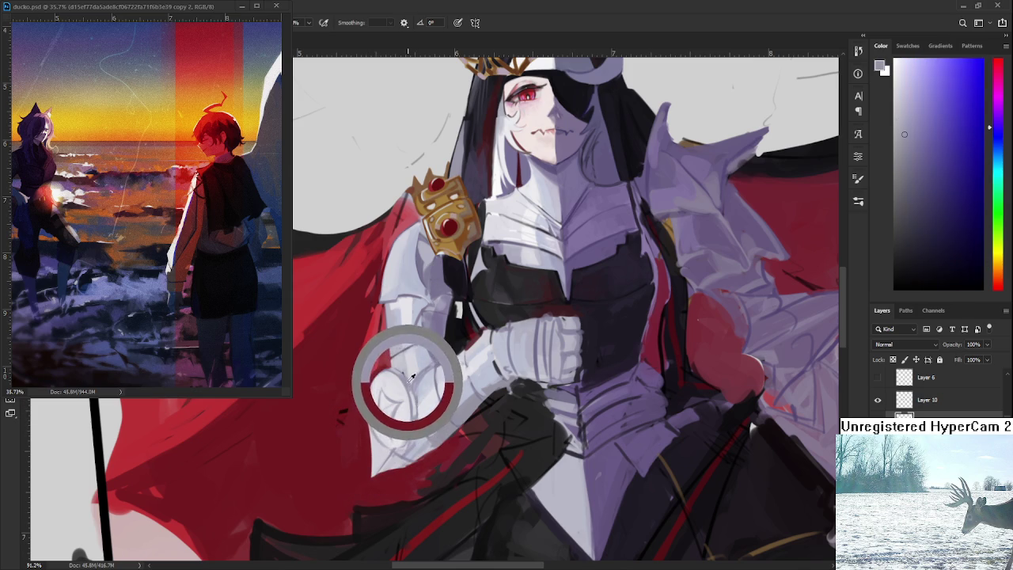
{"action": "scroll", "coordinate": [439, 360], "scroll_direction": "down", "scroll_amount": 5}
{"action": "scroll", "coordinate": [440, 360], "scroll_direction": "up", "scroll_amount": 3}
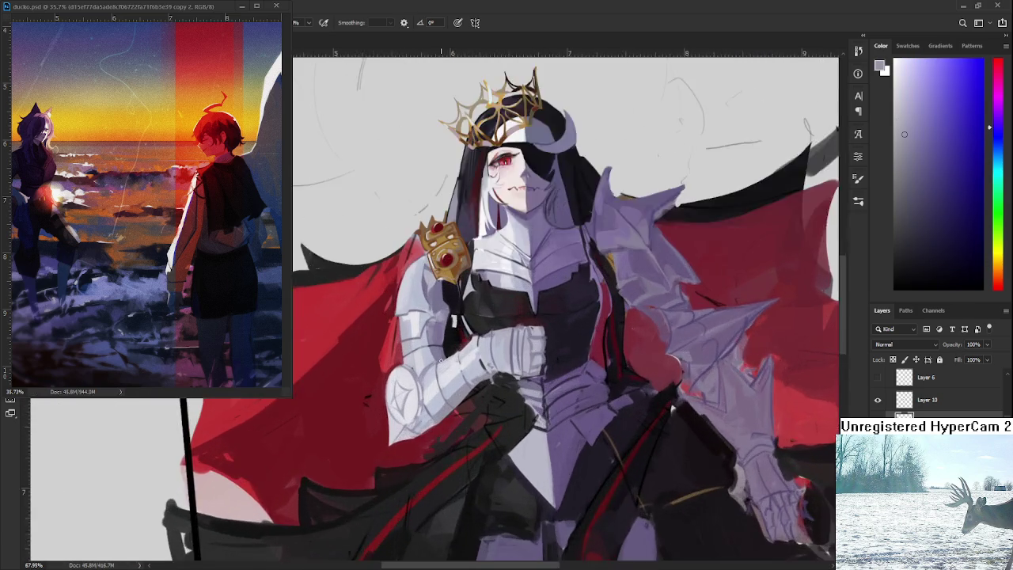
{"action": "scroll", "coordinate": [440, 360], "scroll_direction": "up", "scroll_amount": 2}
{"action": "left_click", "coordinate": [440, 348], "text": "alt"}
{"action": "scroll", "coordinate": [365, 425], "scroll_direction": "up", "scroll_amount": 1}
Paint dark detail lines inside the round shoulder plate with the brush.
{"action": "key", "text": "p"}
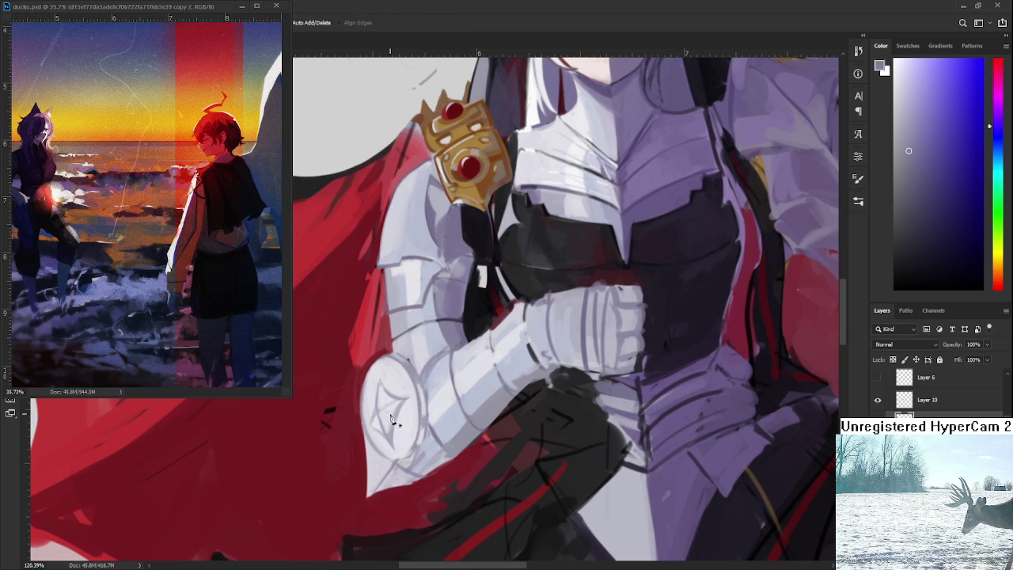
{"action": "key", "text": "b"}
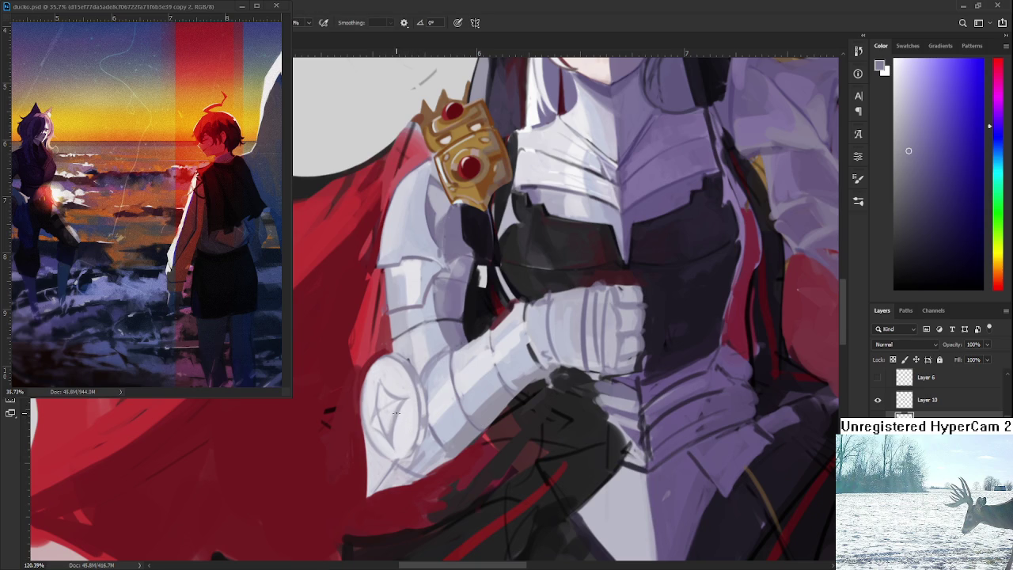
{"action": "left_click_drag", "start_coordinate": [393, 413], "coordinate": [390, 433]}
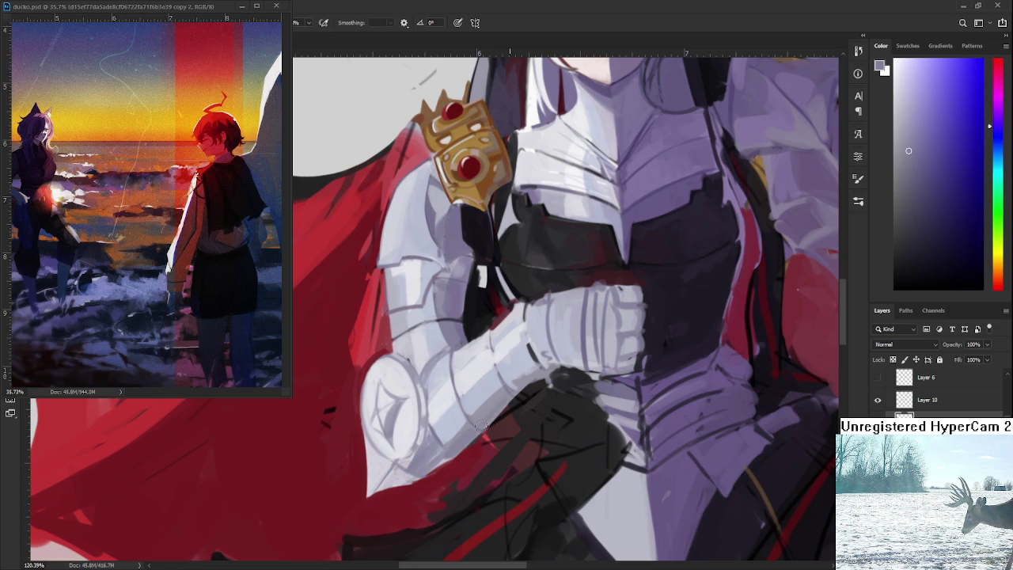
Sample lighter tones from the arm and zoom in on it.
{"action": "left_click", "coordinate": [517, 382], "text": "alt"}
{"action": "left_click", "coordinate": [534, 369], "text": "alt"}
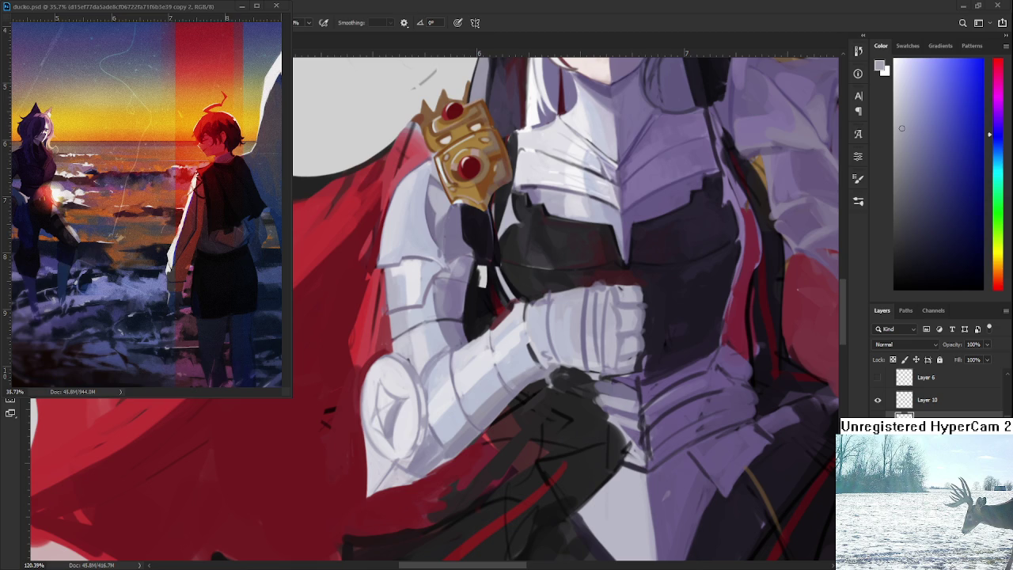
{"action": "scroll", "coordinate": [566, 308], "scroll_direction": "up", "scroll_amount": 3}
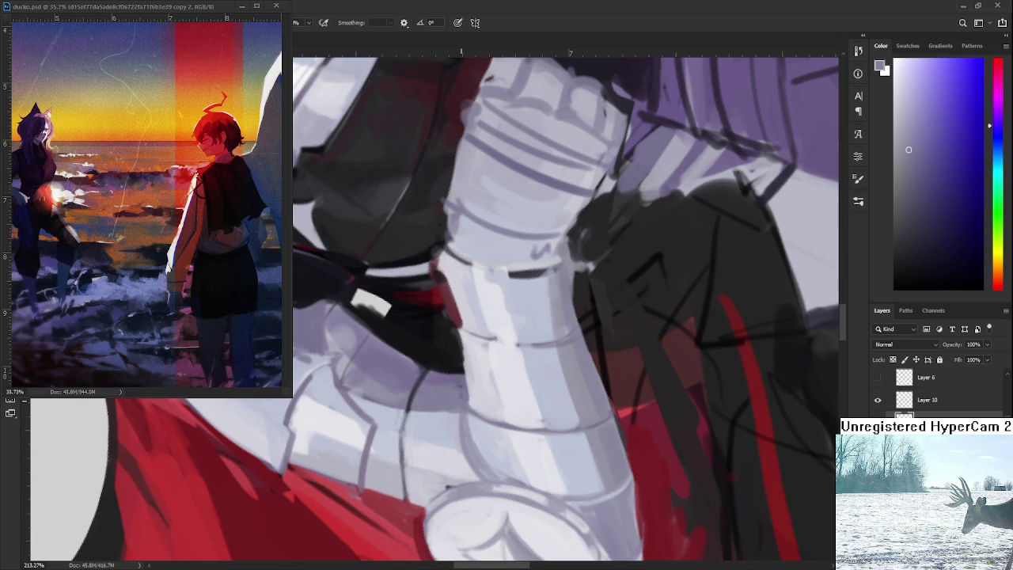
Paint a light grey-blue highlight down the arm's edge and sample near-white arm tones.
{"action": "left_click", "coordinate": [457, 353], "text": "alt"}
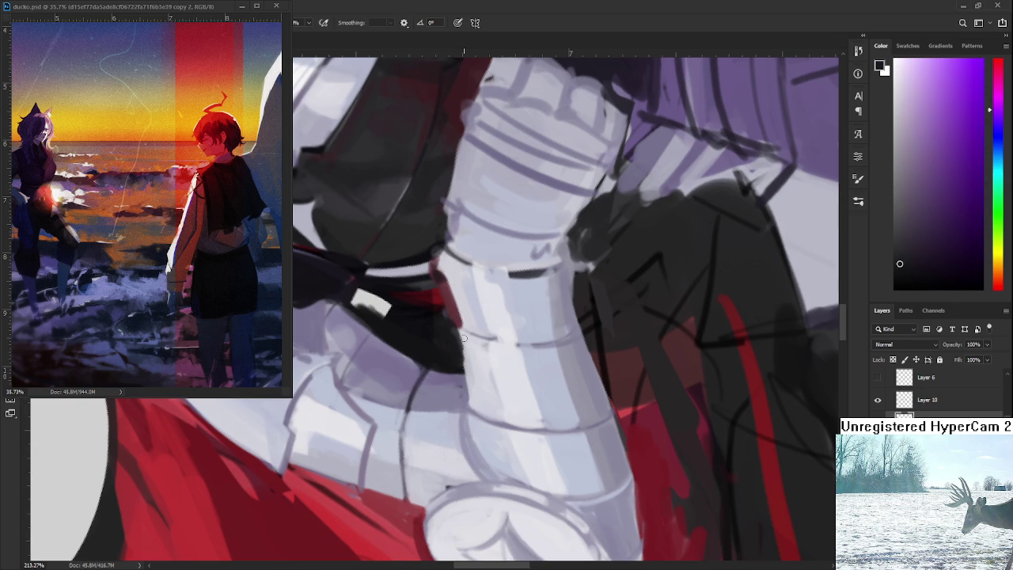
{"action": "left_click", "coordinate": [470, 342], "text": "alt"}
{"action": "left_click_drag", "start_coordinate": [469, 342], "coordinate": [471, 395]}
{"action": "left_click", "coordinate": [494, 383], "text": "alt"}
{"action": "left_click", "coordinate": [504, 405], "text": "alt"}
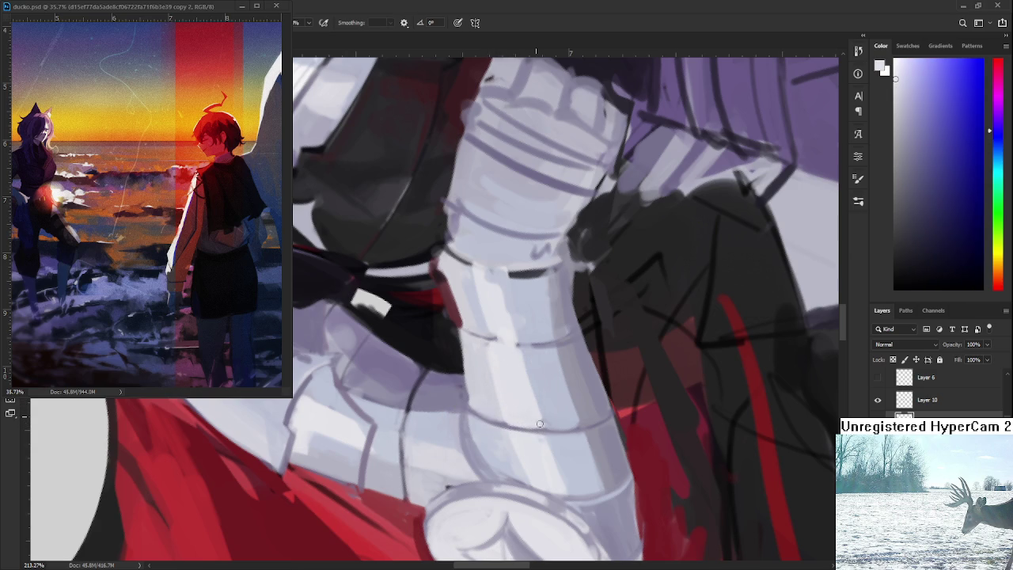
{"action": "left_click", "coordinate": [537, 375], "text": "alt"}
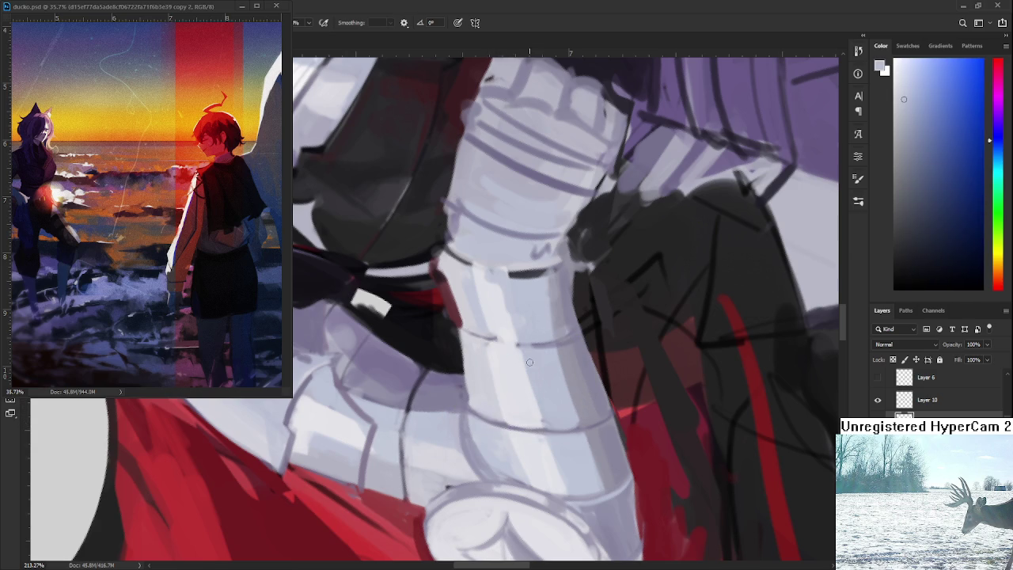
{"action": "left_click", "coordinate": [535, 413], "text": "alt"}
{"action": "left_click", "coordinate": [539, 444], "text": "alt"}
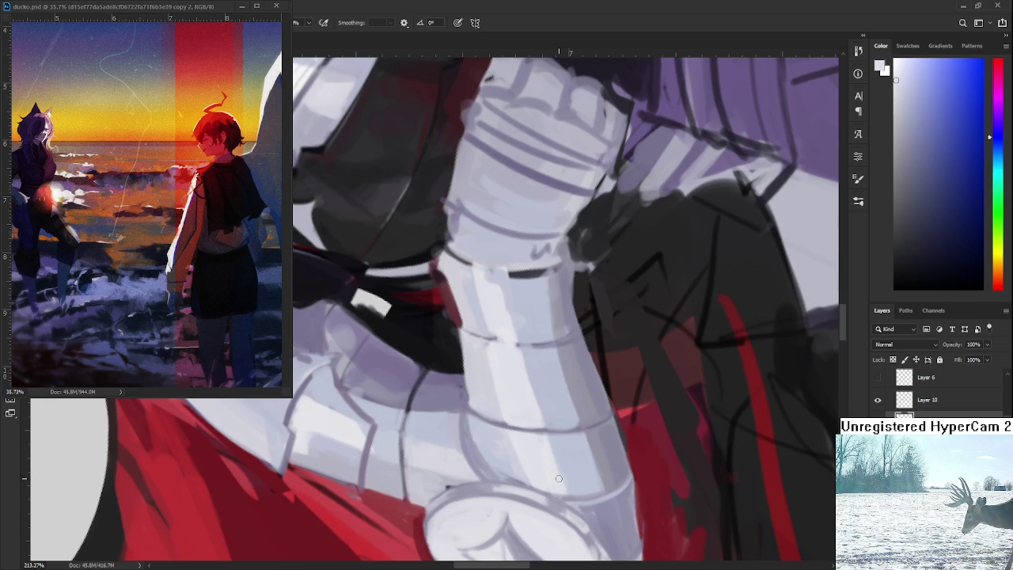
Rotate the view about 30° counter-clockwise so the arm lies more horizontal.
{"action": "mouse_move", "coordinate": [214, 349]}
{"action": "left_mouse_down"}
{"action": "mouse_move", "coordinate": [412, 425]}
{"action": "mouse_move", "coordinate": [383, 354]}
{"action": "left_mouse_up"}
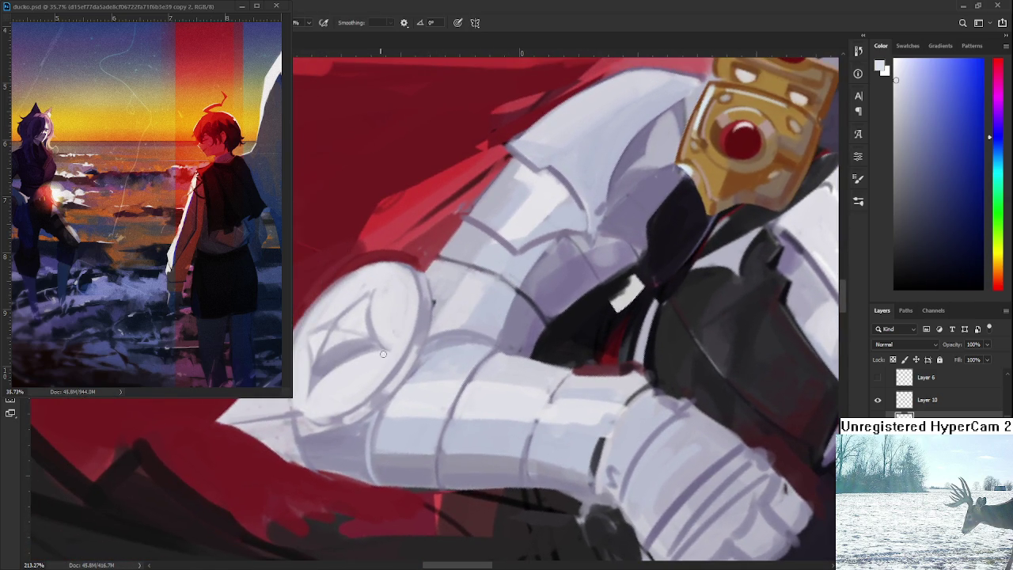
{"action": "left_click", "coordinate": [396, 366], "text": "alt"}
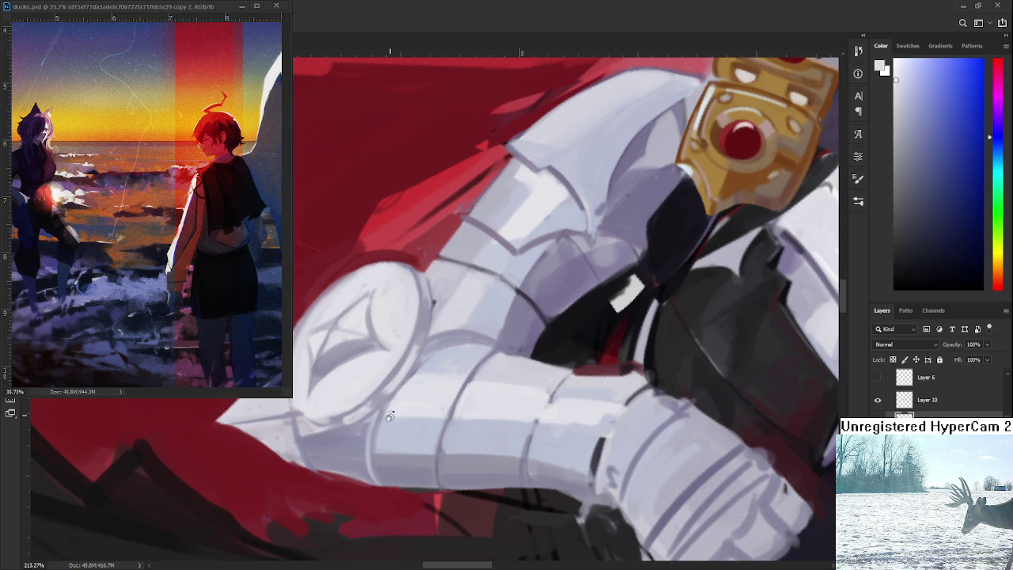
{"action": "left_click_drag", "start_coordinate": [443, 332], "coordinate": [398, 372]}
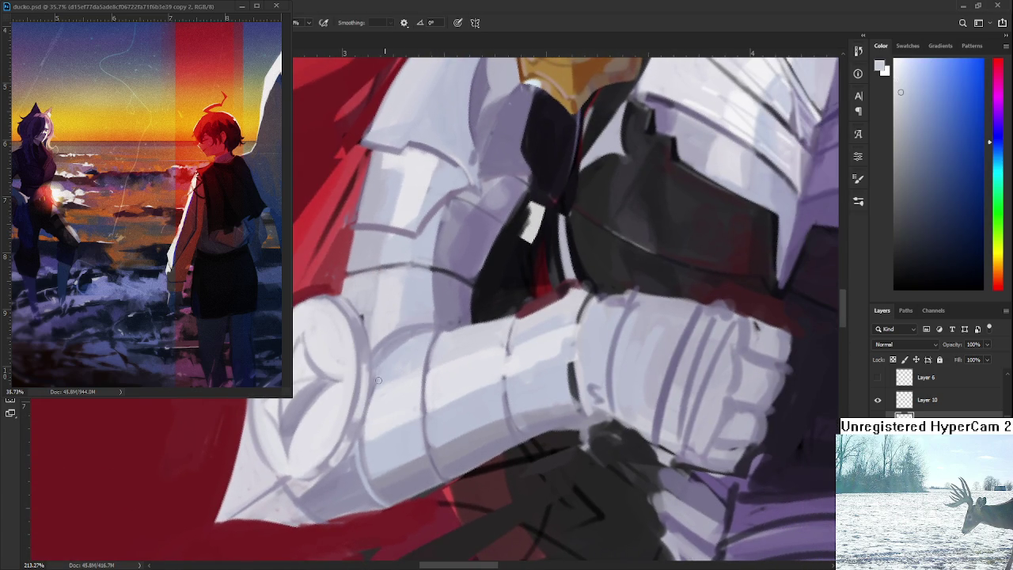
{"action": "mouse_move", "coordinate": [420, 342]}
{"action": "left_mouse_down"}
{"action": "mouse_move", "coordinate": [463, 368]}
{"action": "mouse_move", "coordinate": [397, 388]}
{"action": "left_mouse_up"}
{"action": "left_click", "coordinate": [452, 356], "text": "alt"}
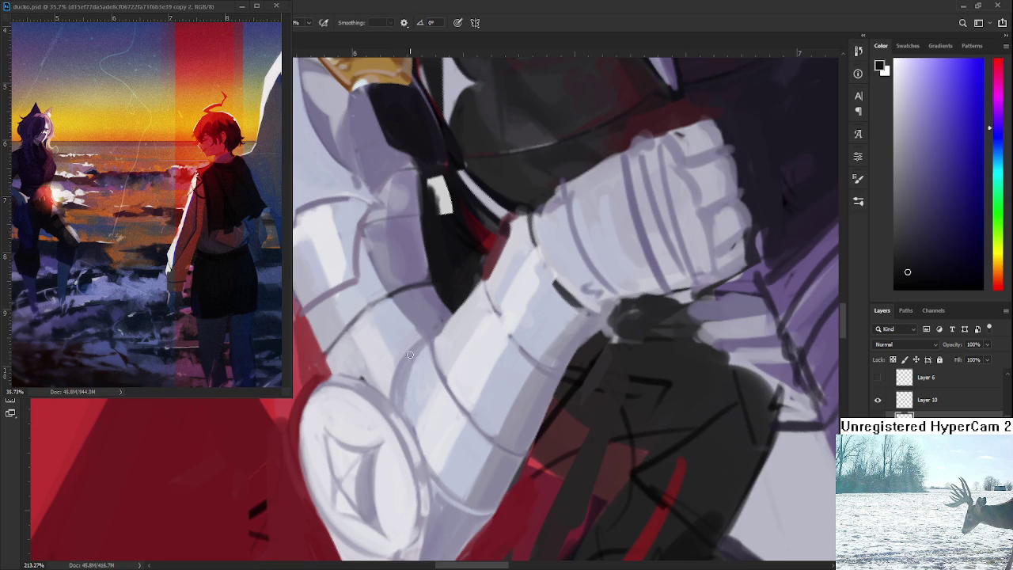
{"action": "mouse_move", "coordinate": [422, 330]}
{"action": "left_mouse_down"}
{"action": "mouse_move", "coordinate": [435, 391]}
{"action": "mouse_move", "coordinate": [433, 370]}
{"action": "left_mouse_up"}
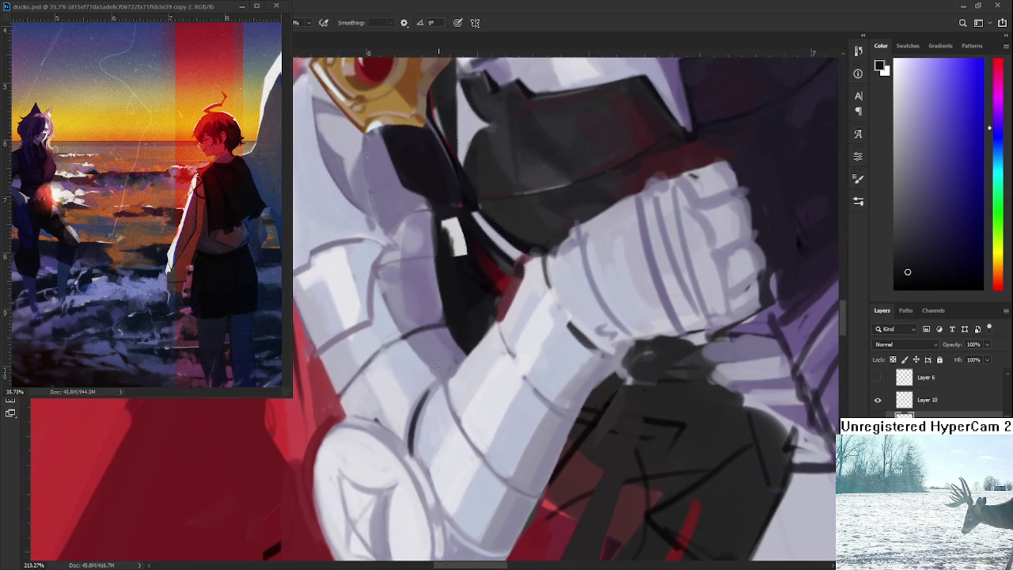
Paint a dark grey-purple line along the armour plate edge.
{"action": "left_click", "coordinate": [431, 405], "text": "alt"}
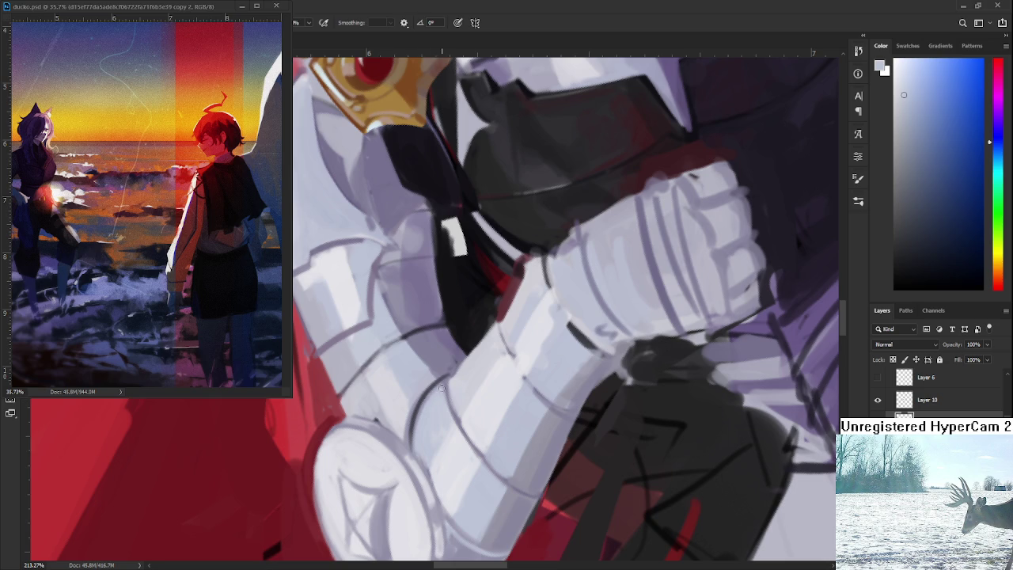
{"action": "left_click", "coordinate": [415, 412], "text": "alt"}
{"action": "left_click", "coordinate": [415, 415], "text": "alt"}
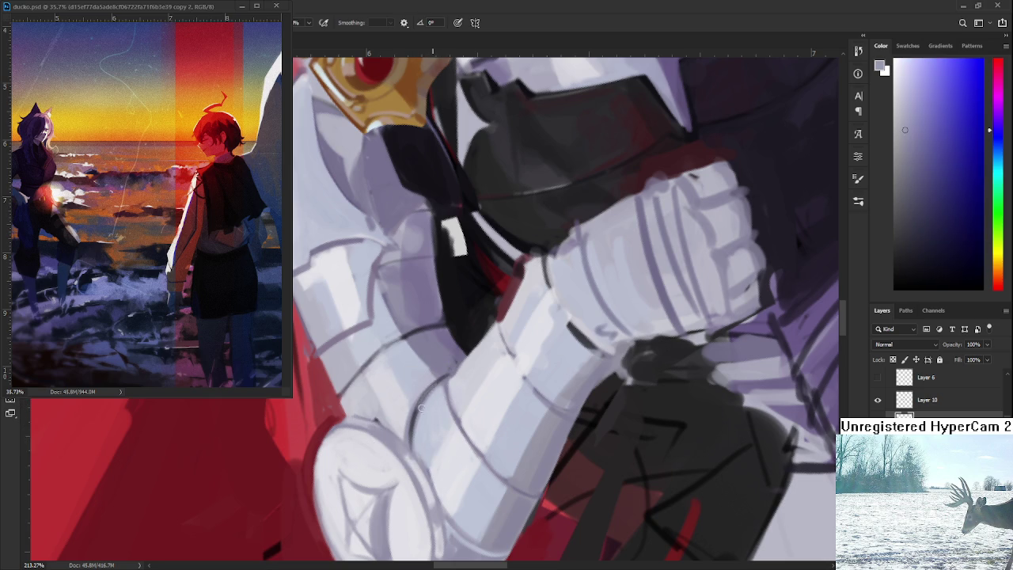
{"action": "left_click", "coordinate": [372, 361], "text": "alt"}
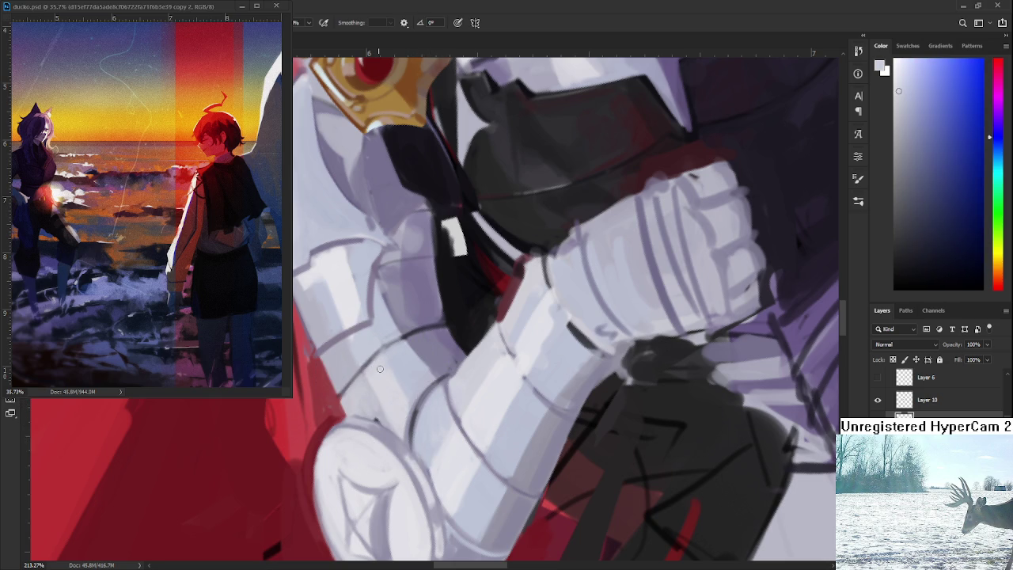
{"action": "left_click", "coordinate": [386, 358], "text": "alt"}
{"action": "left_click", "coordinate": [409, 332], "text": "alt"}
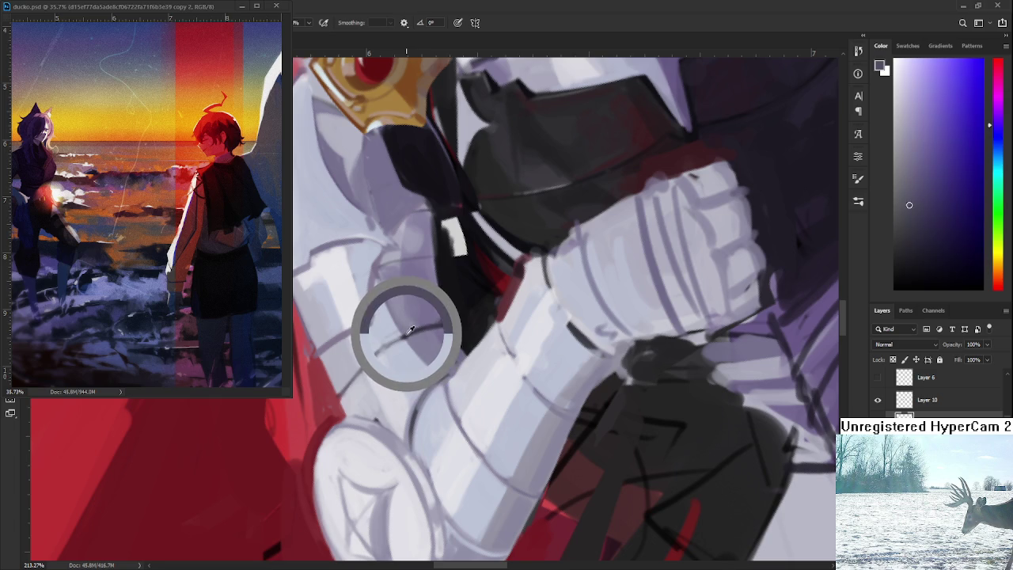
{"action": "left_click_drag", "start_coordinate": [406, 336], "coordinate": [373, 353]}
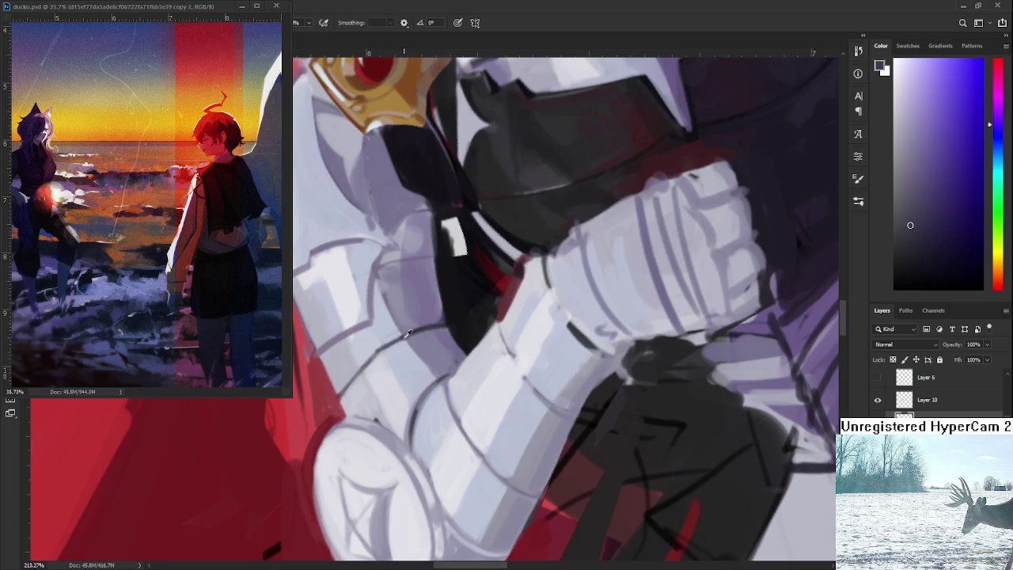
Sample lighter blue-grey and pale purple-white tones from the armour.
{"action": "left_click", "coordinate": [380, 340], "text": "alt"}
{"action": "left_click", "coordinate": [392, 334], "text": "alt"}
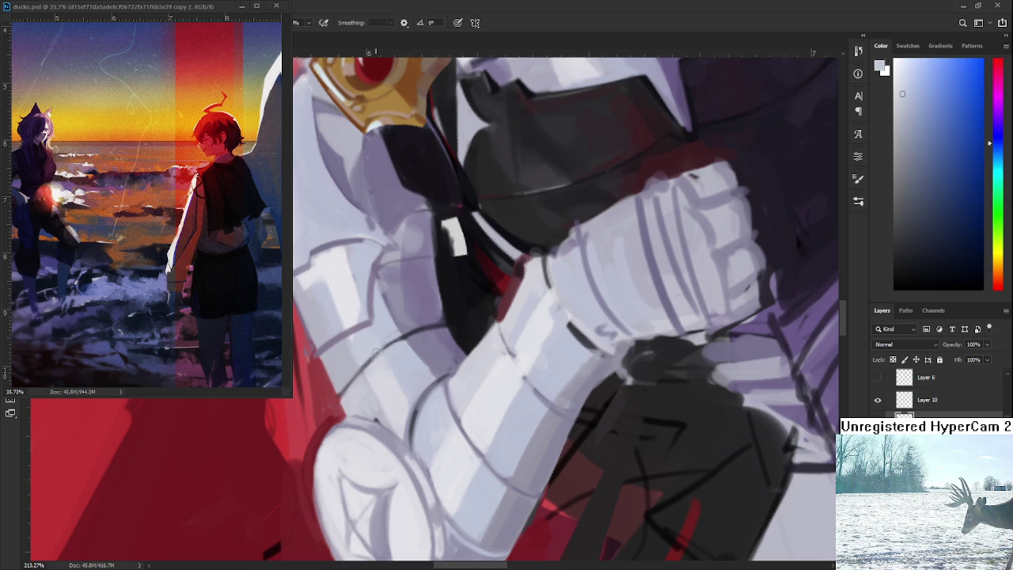
{"action": "left_click", "coordinate": [351, 295], "text": "alt"}
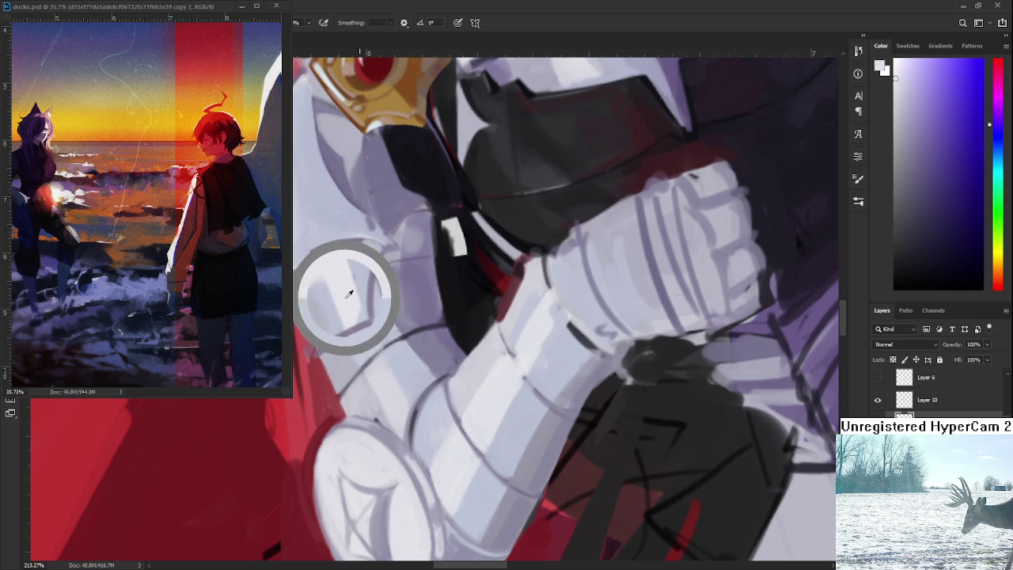
{"action": "left_click", "coordinate": [372, 348], "text": "alt"}
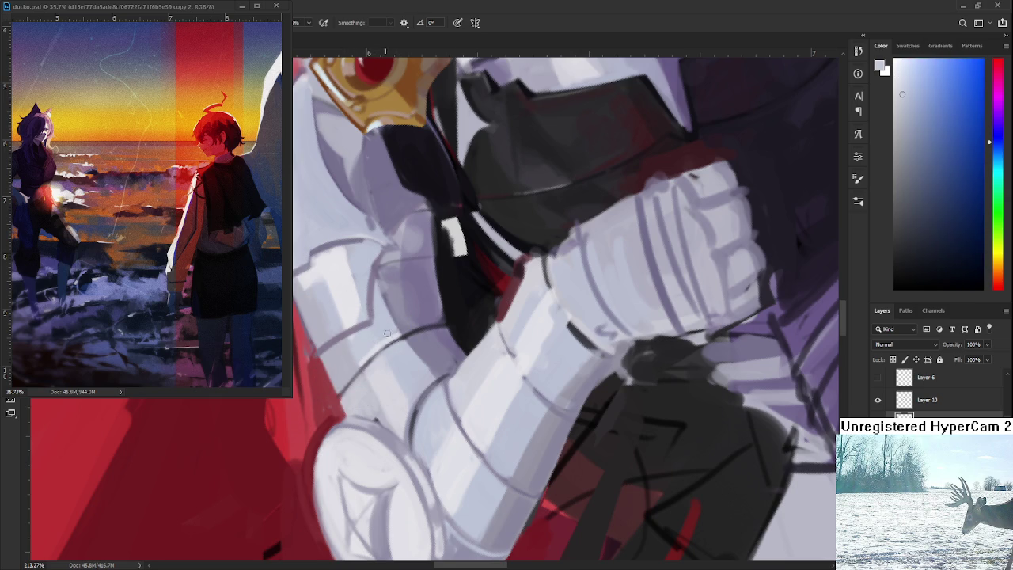
{"action": "scroll", "coordinate": [387, 333], "scroll_direction": "down", "scroll_amount": 3}
{"action": "scroll", "coordinate": [387, 334], "scroll_direction": "down", "scroll_amount": 3}
Zoom in on the raised arm and shift the view along it.
{"action": "scroll", "coordinate": [474, 349], "scroll_direction": "down", "scroll_amount": 2}
{"action": "scroll", "coordinate": [545, 370], "scroll_direction": "up", "scroll_amount": 3}
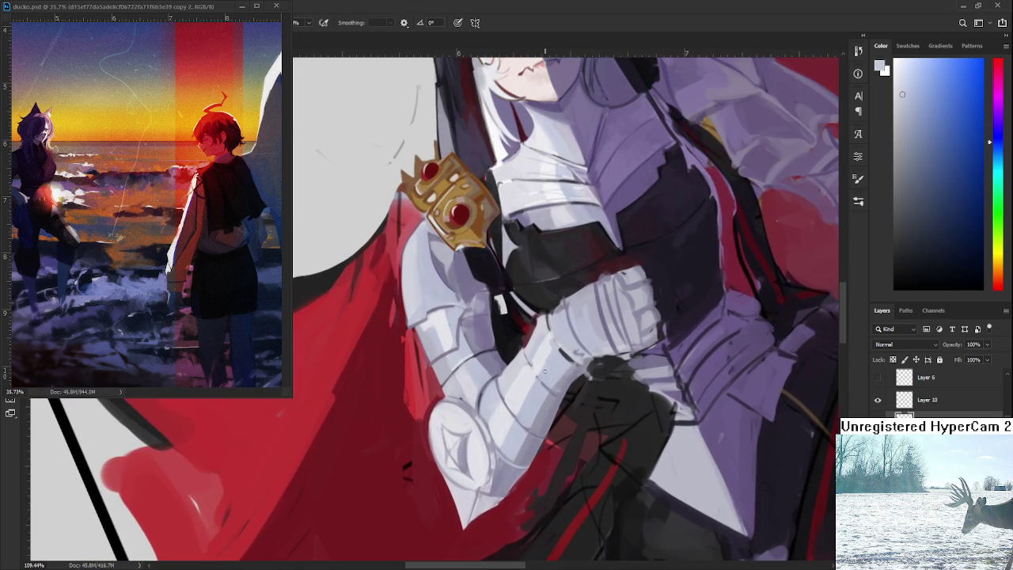
{"action": "scroll", "coordinate": [550, 379], "scroll_direction": "down", "scroll_amount": 1}
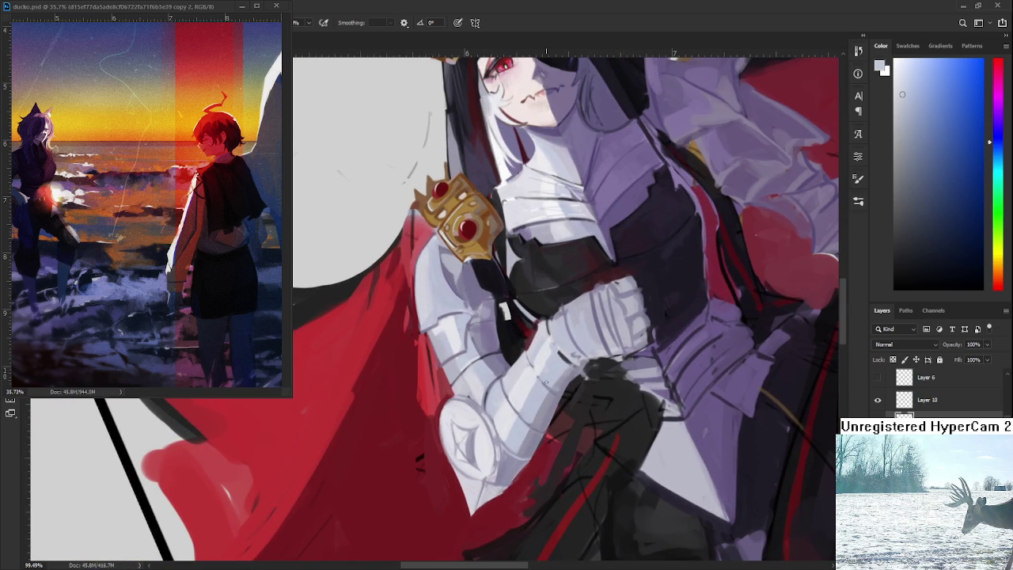
{"action": "scroll", "coordinate": [545, 383], "scroll_direction": "up", "scroll_amount": 3}
{"action": "scroll", "coordinate": [522, 388], "scroll_direction": "up", "scroll_amount": 3}
{"action": "scroll", "coordinate": [488, 395], "scroll_direction": "up", "scroll_amount": 3}
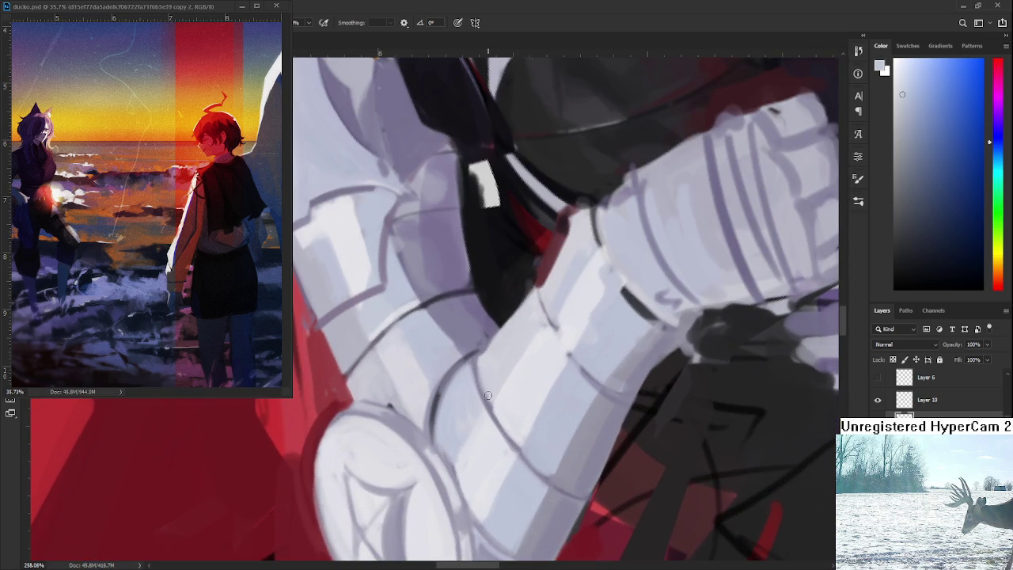
{"action": "scroll", "coordinate": [488, 395], "scroll_direction": "down", "scroll_amount": 1}
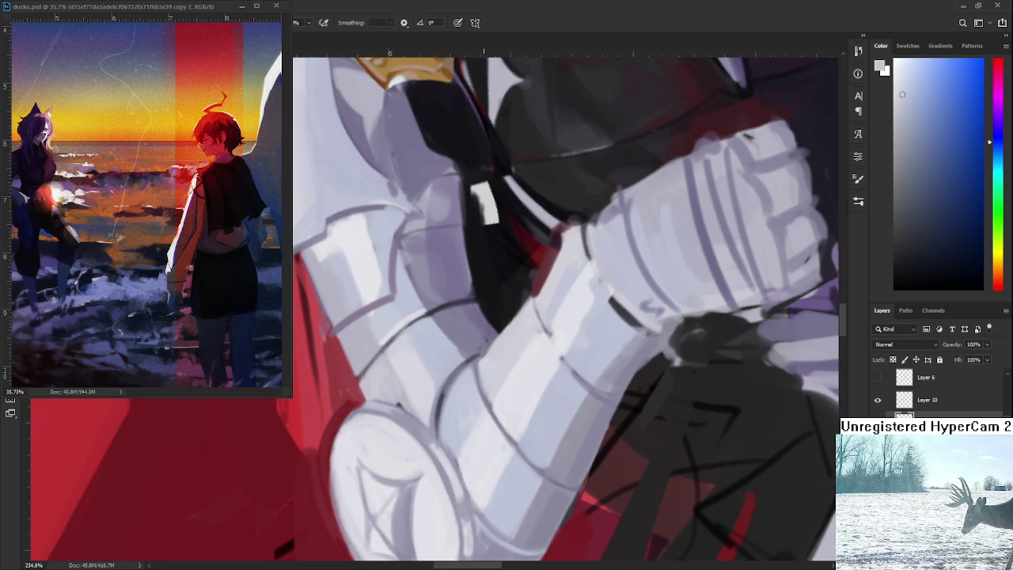
{"action": "left_click_drag", "start_coordinate": [491, 341], "coordinate": [462, 349]}
Sample several lavender-grey tones from the arm armour for comparison.
{"action": "left_click", "coordinate": [443, 345], "text": "alt"}
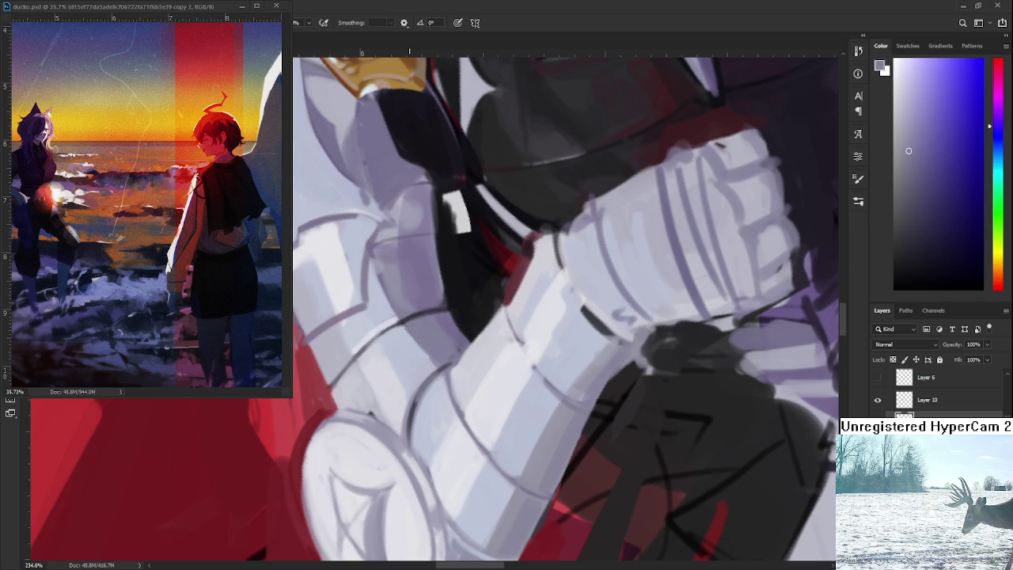
{"action": "left_click", "coordinate": [452, 319], "text": "alt"}
{"action": "left_click", "coordinate": [411, 324], "text": "alt"}
{"action": "left_click", "coordinate": [427, 318], "text": "alt"}
{"action": "left_click", "coordinate": [428, 328], "text": "alt"}
{"action": "left_click", "coordinate": [403, 321], "text": "alt"}
{"action": "scroll", "coordinate": [426, 335], "scroll_direction": "up", "scroll_amount": 3}
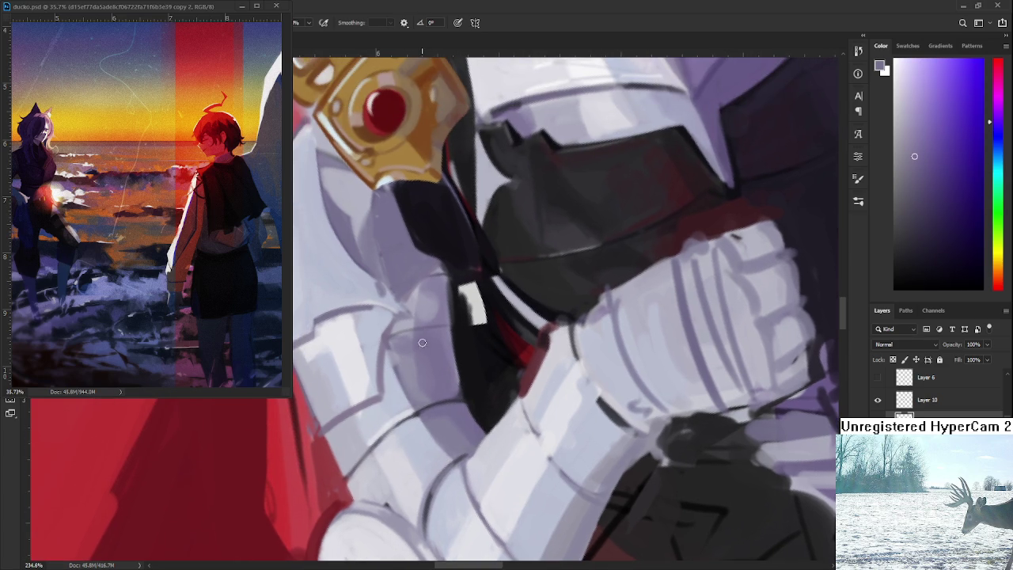
Paint a short light lavender highlight on the forearm plate against the near-black underlayer.
{"action": "left_click", "coordinate": [443, 366], "text": "alt"}
{"action": "left_click", "coordinate": [442, 365], "text": "alt"}
{"action": "left_click", "coordinate": [456, 355], "text": "alt"}
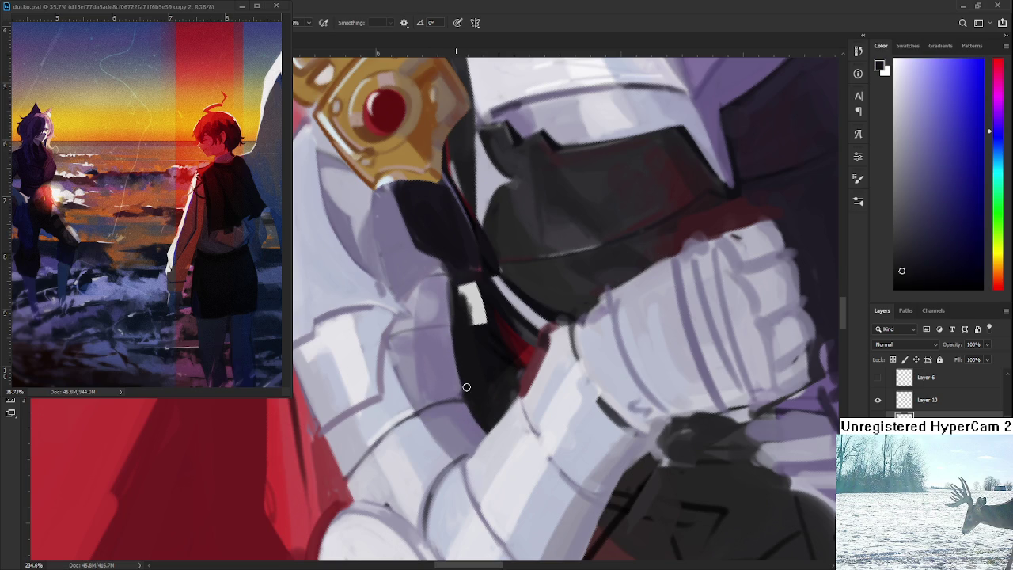
{"action": "left_click", "coordinate": [454, 387], "text": "alt"}
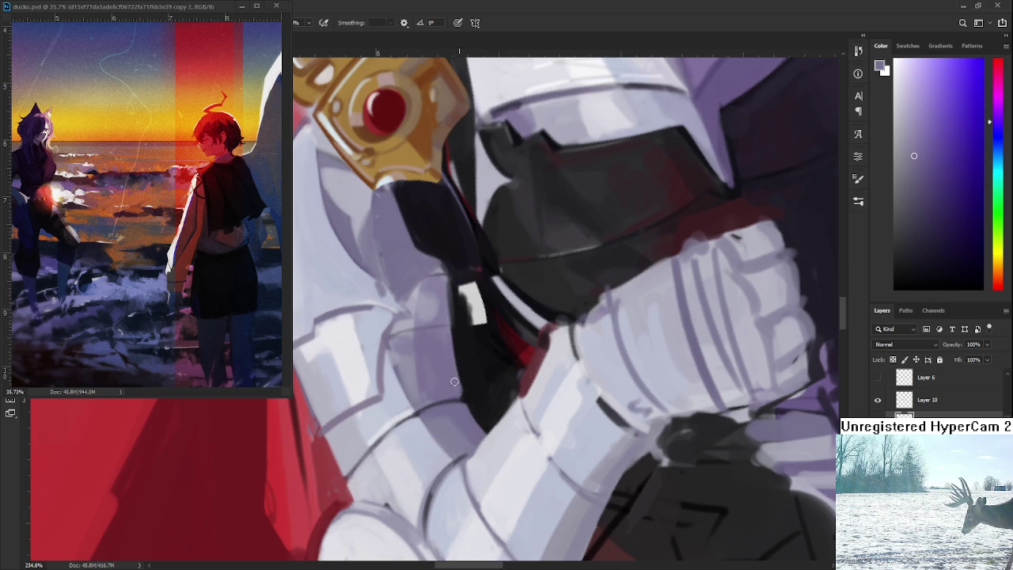
{"action": "left_click", "coordinate": [459, 328], "text": "alt"}
{"action": "left_click", "coordinate": [445, 287], "text": "alt"}
{"action": "mouse_move", "coordinate": [466, 286]}
{"action": "left_mouse_down"}
{"action": "mouse_move", "coordinate": [473, 317]}
{"action": "mouse_move", "coordinate": [477, 277]}
{"action": "left_mouse_up"}
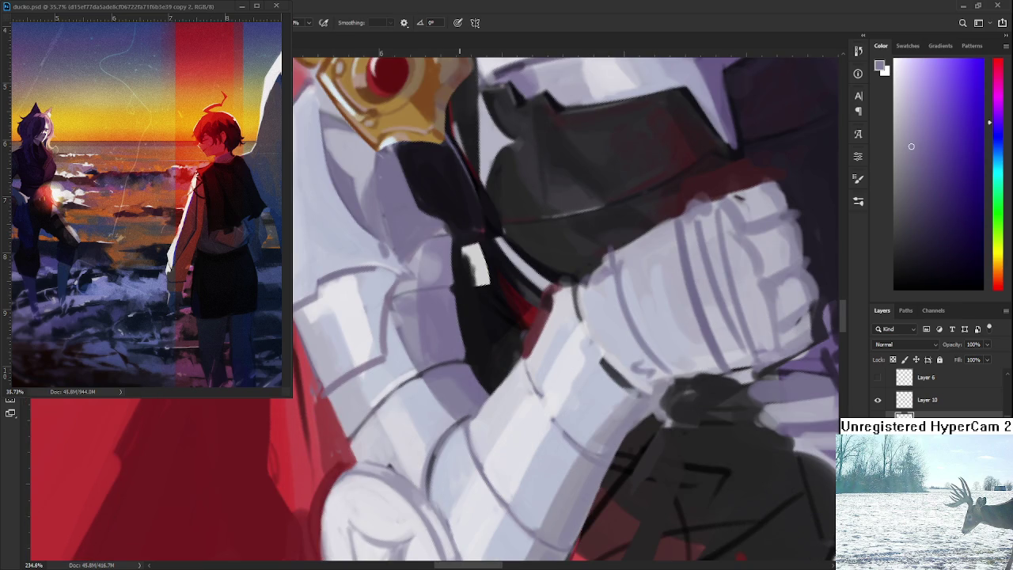
Zoom the view to 312% on the forearm.
{"action": "scroll", "coordinate": [483, 332], "scroll_direction": "down", "scroll_amount": 2}
{"action": "scroll", "coordinate": [483, 333], "scroll_direction": "down", "scroll_amount": 2}
{"action": "scroll", "coordinate": [483, 333], "scroll_direction": "down", "scroll_amount": 2}
{"action": "scroll", "coordinate": [484, 331], "scroll_direction": "down", "scroll_amount": 2}
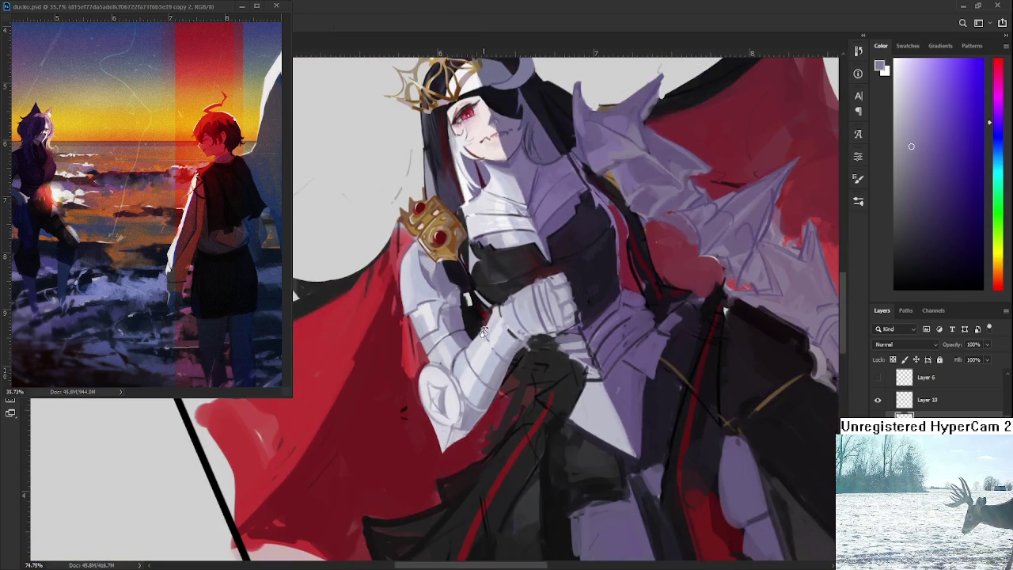
{"action": "scroll", "coordinate": [482, 332], "scroll_direction": "down", "scroll_amount": 2}
{"action": "scroll", "coordinate": [455, 352], "scroll_direction": "up", "scroll_amount": 4}
{"action": "scroll", "coordinate": [455, 352], "scroll_direction": "up", "scroll_amount": 1}
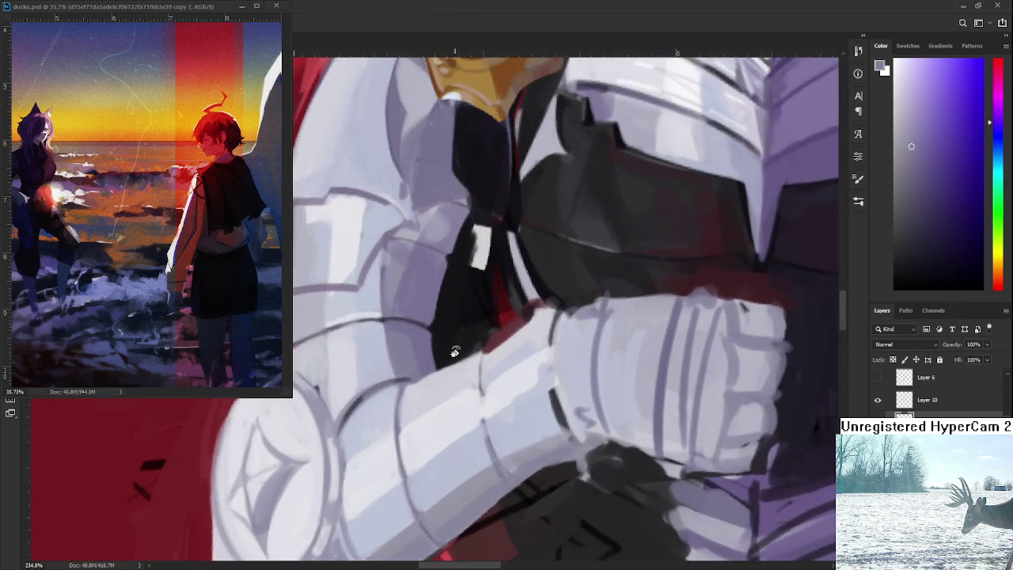
{"action": "scroll", "coordinate": [455, 352], "scroll_direction": "up", "scroll_amount": 2}
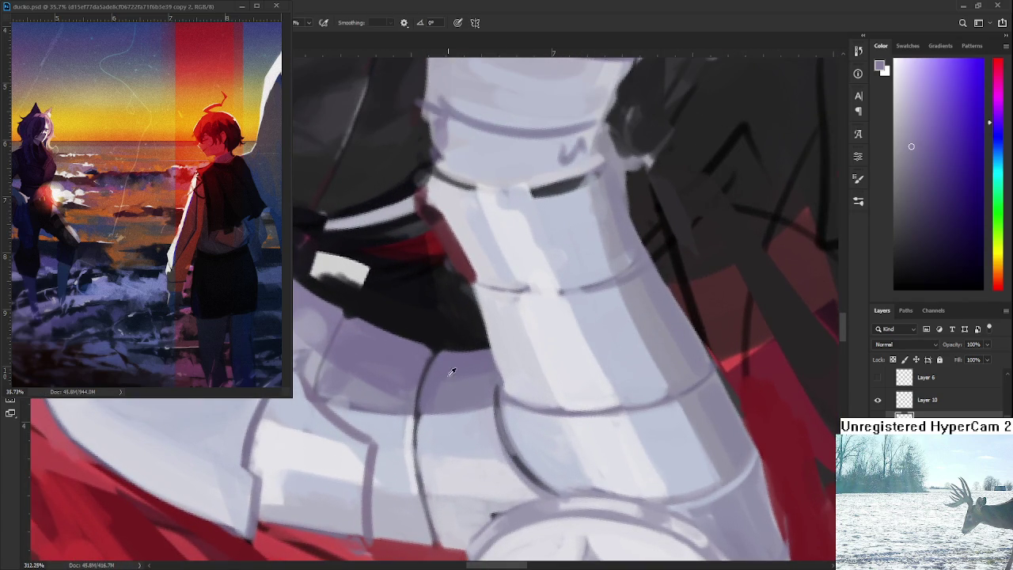
Sample light and dark arm tones and rotate the view to line up the arm.
{"action": "left_click", "coordinate": [464, 365], "text": "alt"}
{"action": "left_click", "coordinate": [502, 340], "text": "alt"}
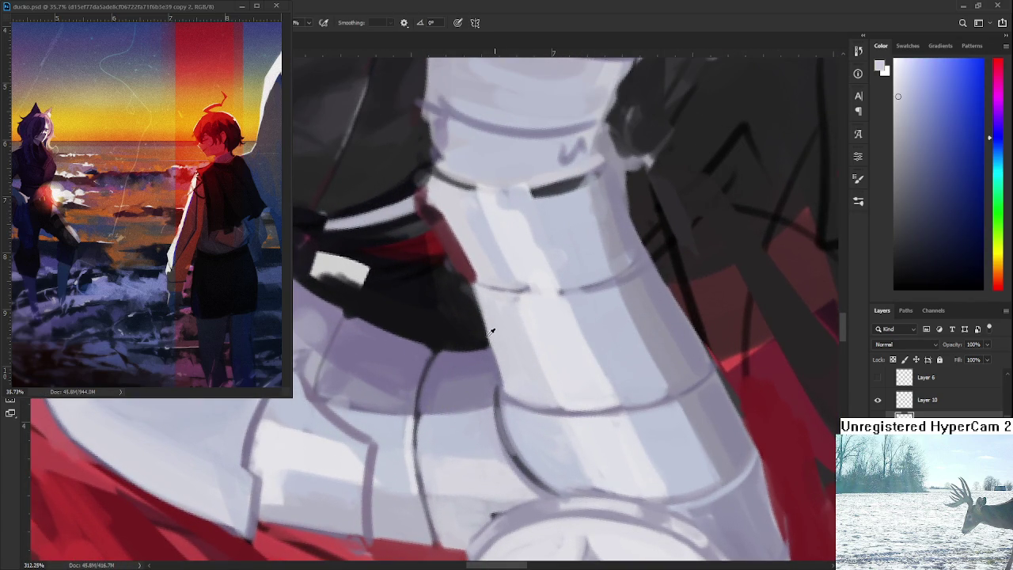
{"action": "left_click", "coordinate": [500, 325], "text": "alt"}
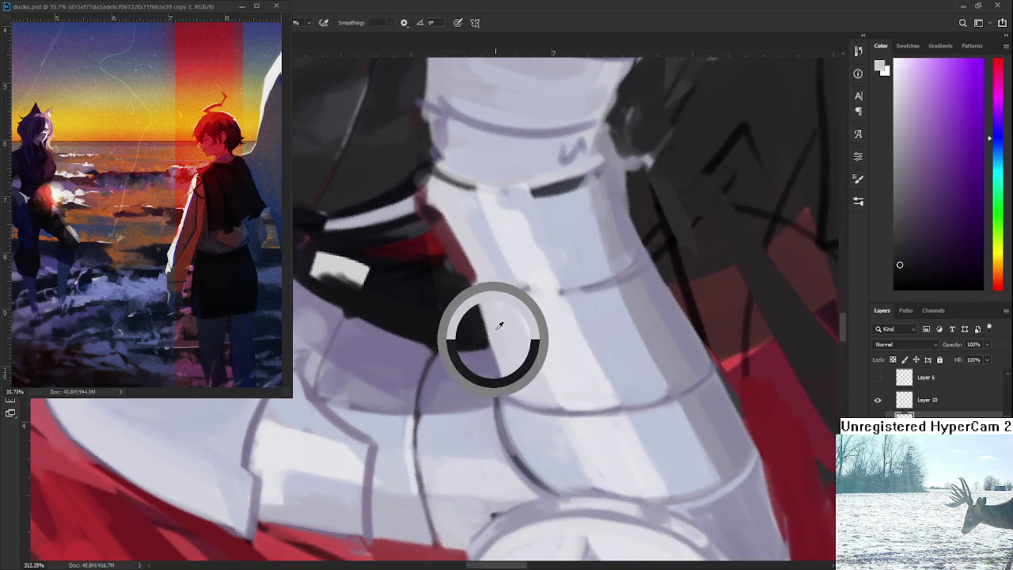
{"action": "left_click", "coordinate": [484, 362], "text": "alt"}
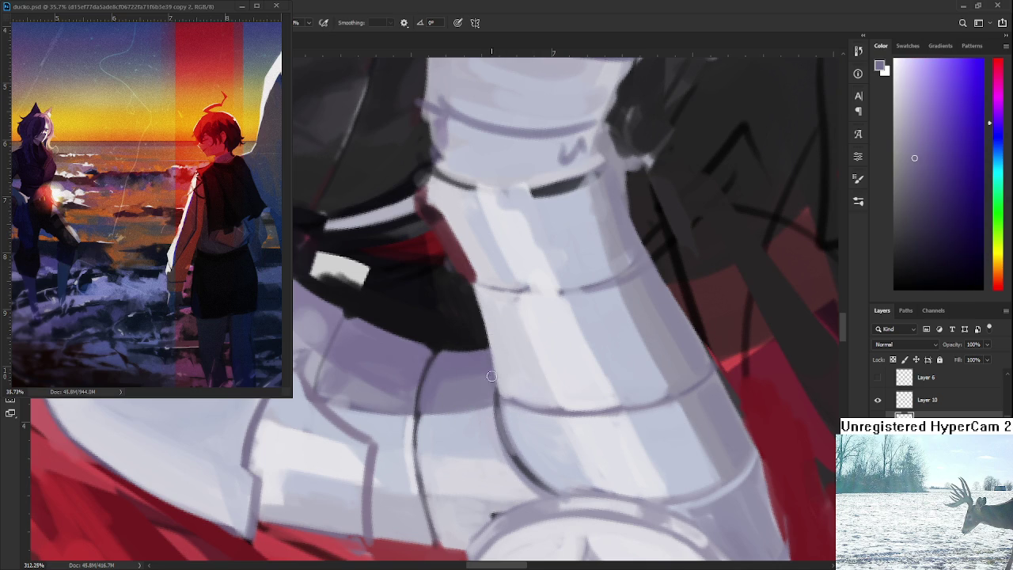
{"action": "left_click_drag", "start_coordinate": [490, 375], "coordinate": [434, 320]}
{"action": "left_click", "coordinate": [434, 321], "text": "alt"}
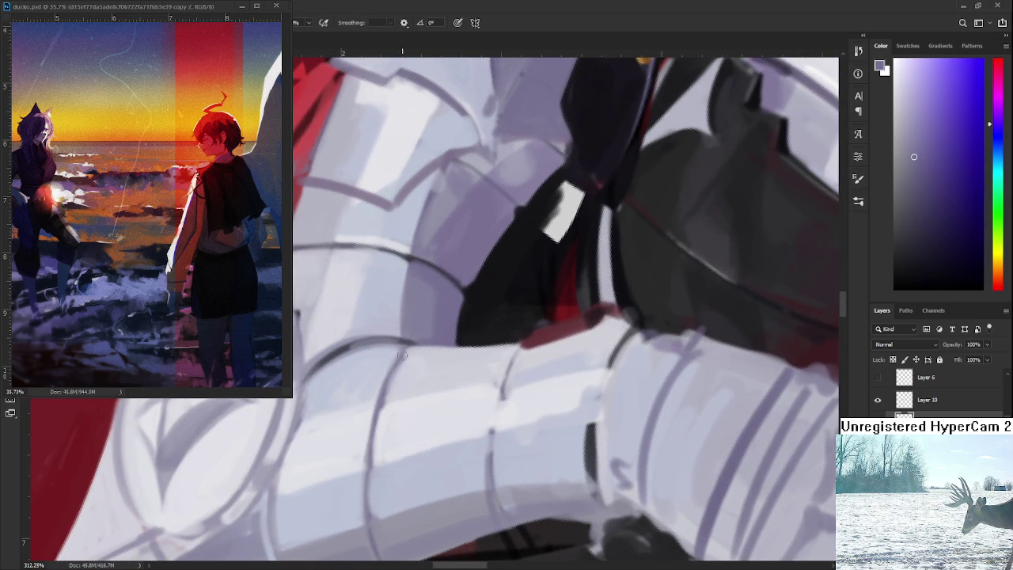
Compare the arm-band stroke with undo and redo, keeping the stroke.
{"action": "left_click_drag", "start_coordinate": [378, 511], "coordinate": [378, 420]}
{"action": "key", "text": "ctrl+z"}
{"action": "key", "text": "ctrl+shift+z"}
{"action": "key", "text": "ctrl+z"}
{"action": "key", "text": "ctrl+shift+z"}
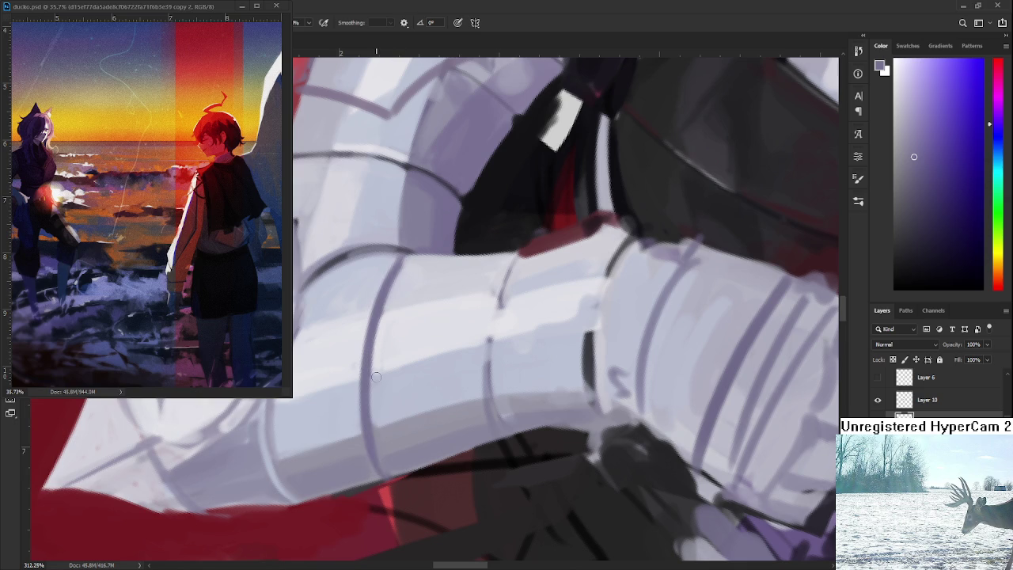
Sample very light and purple armour tones for highlights, then zoom out.
{"action": "scroll", "coordinate": [376, 372], "scroll_direction": "up", "scroll_amount": 1}
{"action": "left_click", "coordinate": [385, 358], "text": "alt"}
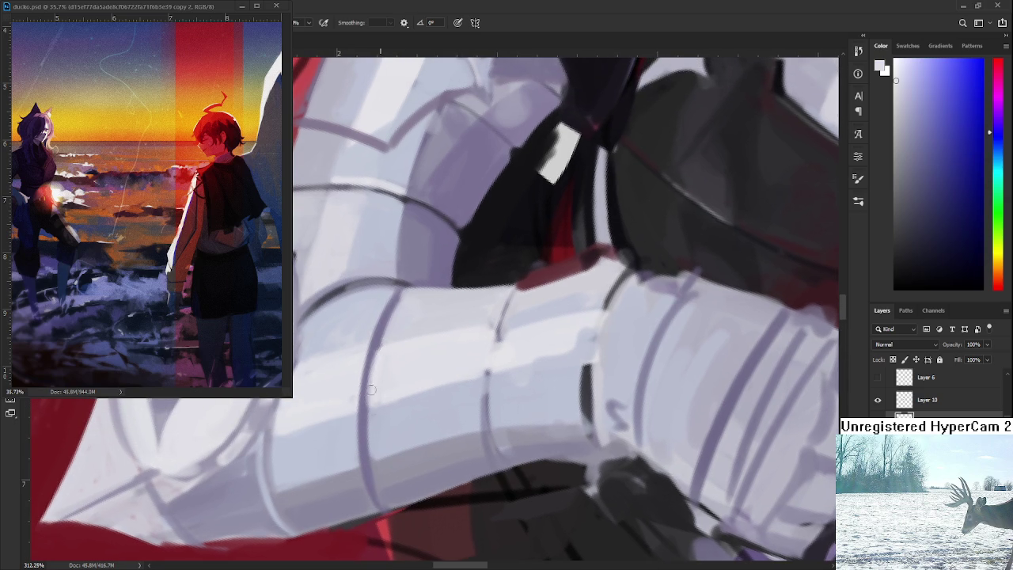
{"action": "left_click", "coordinate": [388, 331], "text": "alt"}
{"action": "left_click", "coordinate": [378, 363], "text": "alt"}
{"action": "left_click", "coordinate": [374, 428], "text": "alt"}
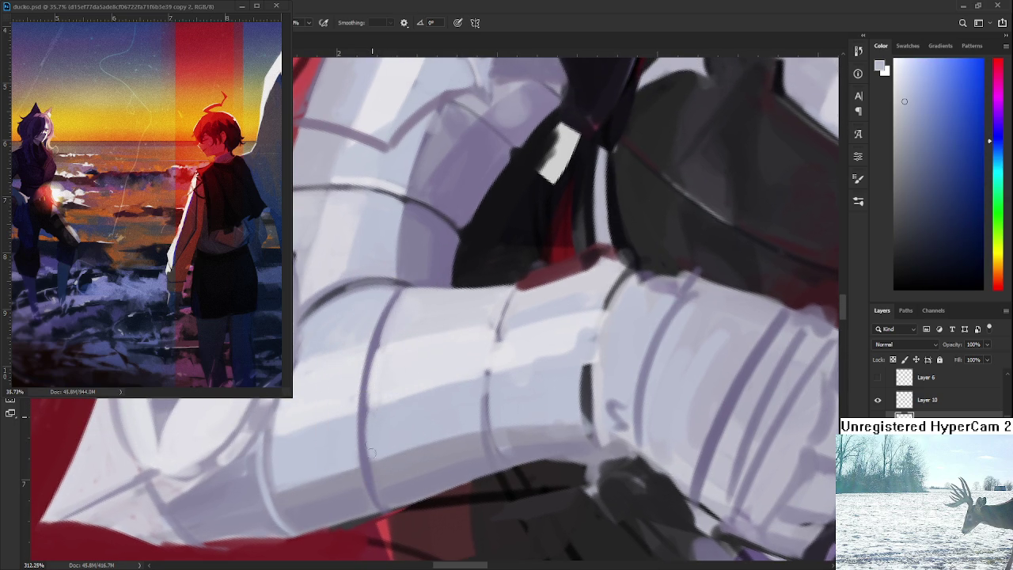
{"action": "left_click", "coordinate": [376, 467], "text": "alt"}
{"action": "scroll", "coordinate": [375, 467], "scroll_direction": "down", "scroll_amount": 1, "text": "alt"}
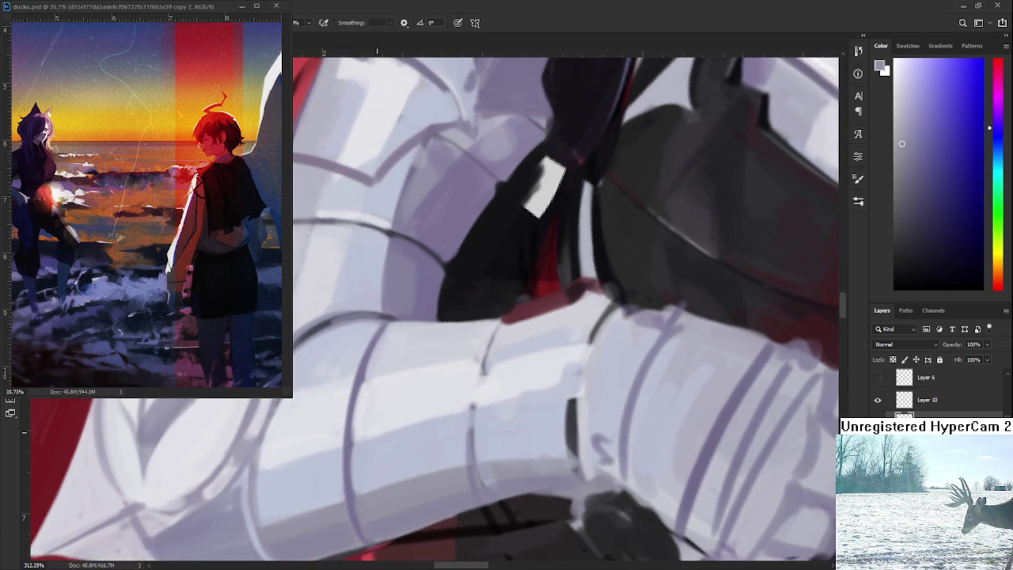
{"action": "scroll", "coordinate": [373, 445], "scroll_direction": "down", "scroll_amount": 2, "text": "alt"}
{"action": "scroll", "coordinate": [427, 411], "scroll_direction": "down", "scroll_amount": 2, "text": "alt"}
{"action": "scroll", "coordinate": [431, 402], "scroll_direction": "up", "scroll_amount": 1, "text": "alt"}
{"action": "scroll", "coordinate": [430, 401], "scroll_direction": "up", "scroll_amount": 1, "text": "alt"}
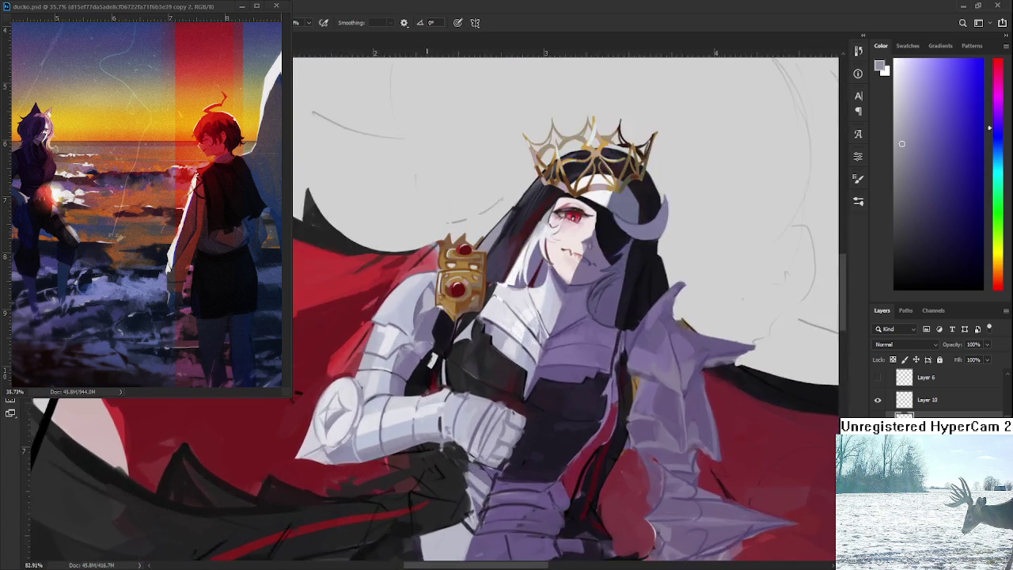
{"action": "scroll", "coordinate": [435, 396], "scroll_direction": "up", "scroll_amount": 2, "text": "alt"}
{"action": "left_click", "coordinate": [563, 242], "text": "alt"}
{"action": "left_click_drag", "start_coordinate": [316, 380], "coordinate": [340, 355]}
{"action": "mouse_move", "coordinate": [363, 475]}
{"action": "left_mouse_down"}
{"action": "mouse_move", "coordinate": [365, 401]}
{"action": "mouse_move", "coordinate": [360, 479]}
{"action": "left_mouse_up"}
{"action": "key", "text": "ctrl+z"}
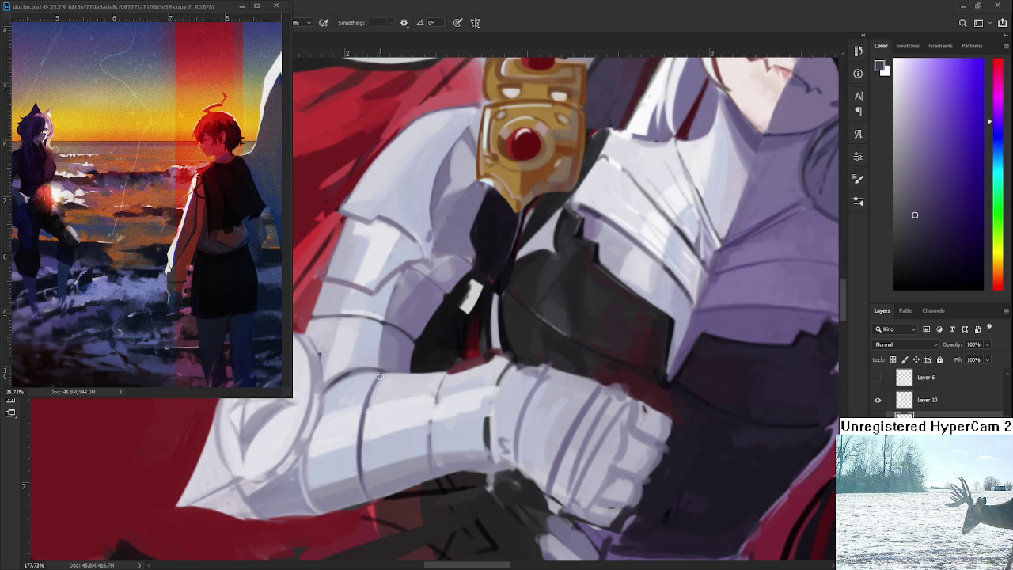
{"action": "left_click", "coordinate": [375, 398], "text": "alt"}
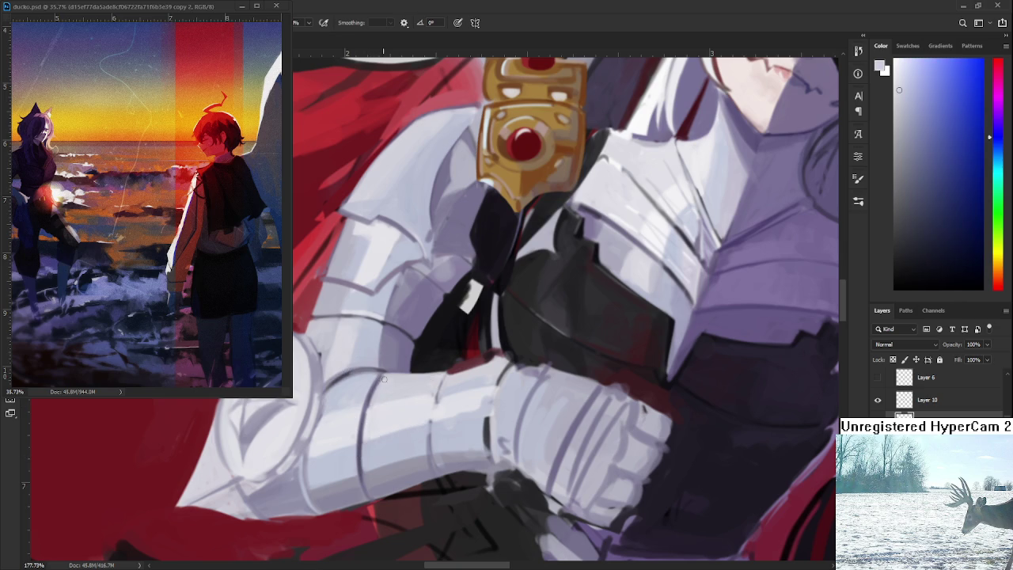
{"action": "left_click", "coordinate": [364, 408], "text": "alt"}
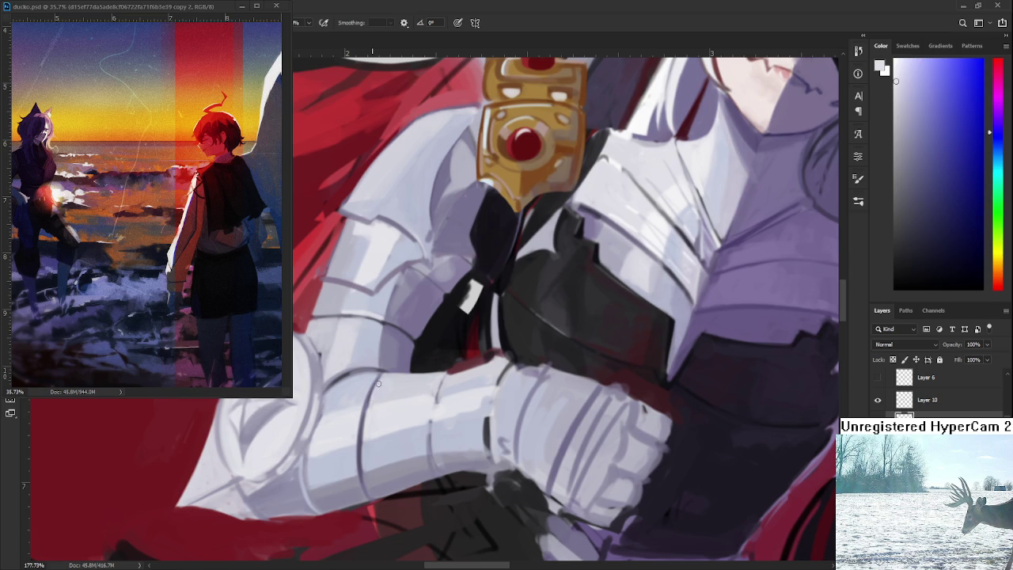
{"action": "left_click", "coordinate": [368, 417], "text": "alt"}
{"action": "key", "text": "alt"}
{"action": "left_click_drag", "start_coordinate": [362, 449], "coordinate": [403, 461]}
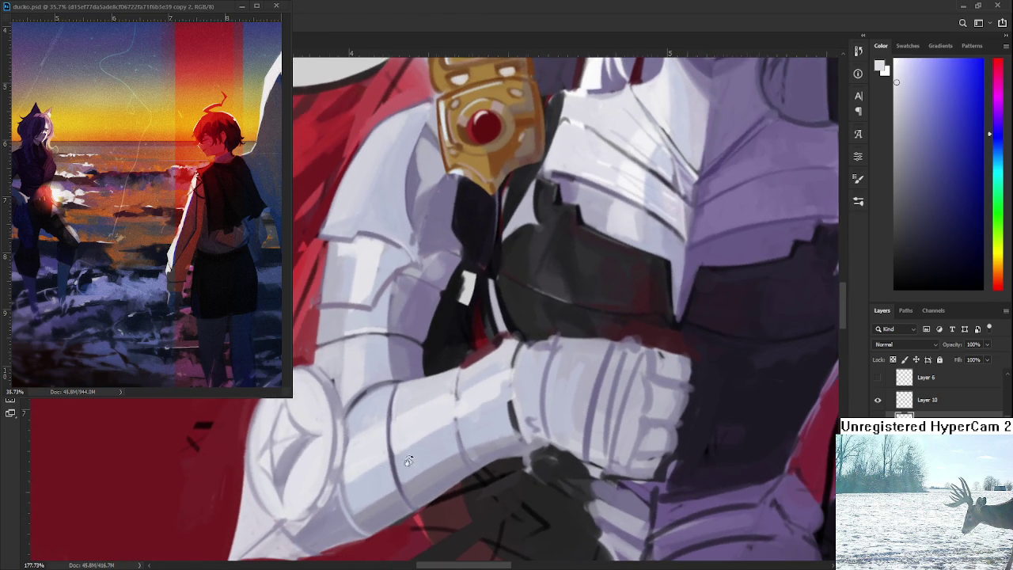
{"action": "left_click", "coordinate": [403, 461], "text": "alt"}
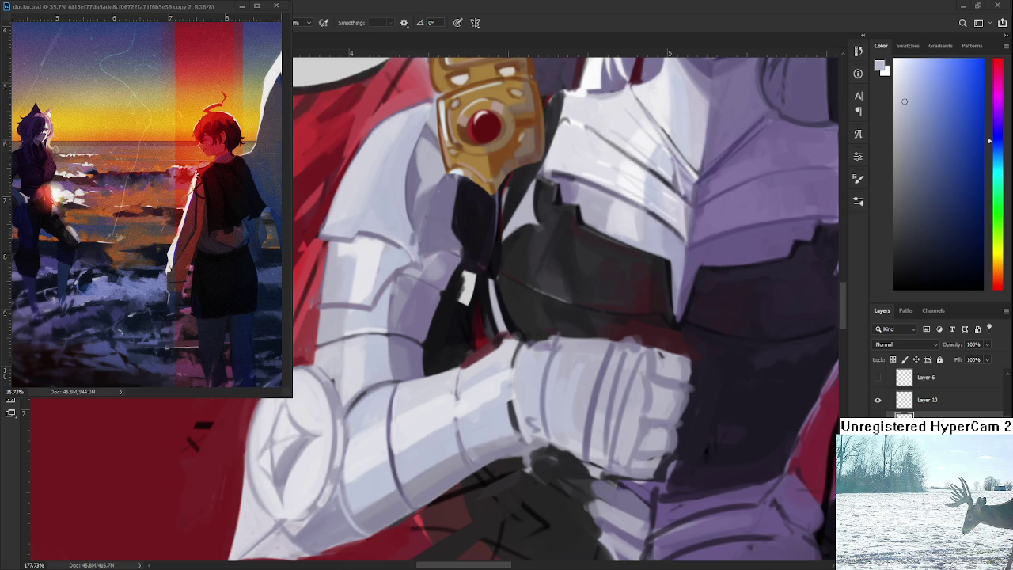
Sample several shades from the gauntlet armour while adjusting the zoom.
{"action": "scroll", "coordinate": [390, 429], "scroll_direction": "up", "scroll_amount": 2}
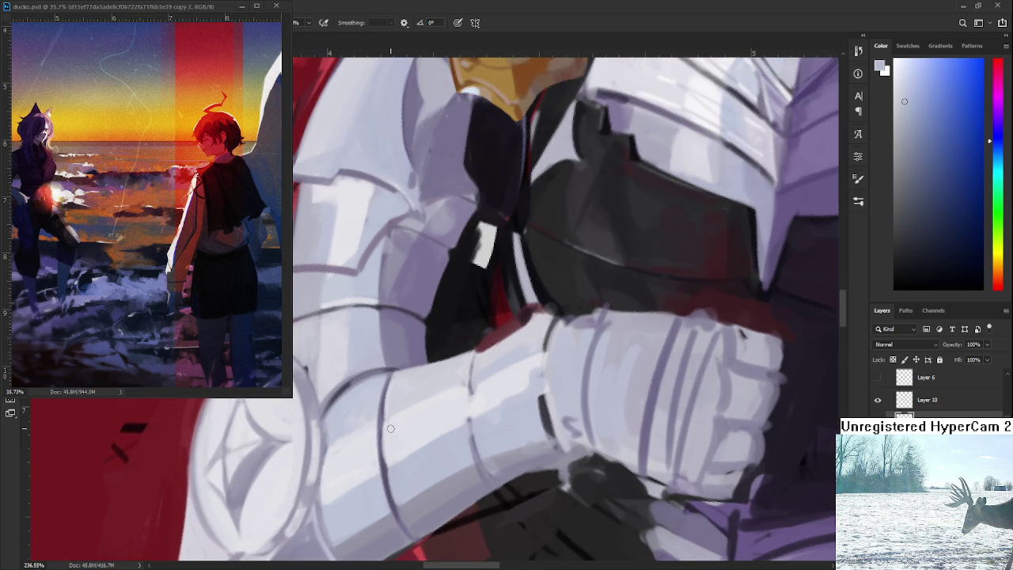
{"action": "left_click", "coordinate": [399, 467], "text": "alt"}
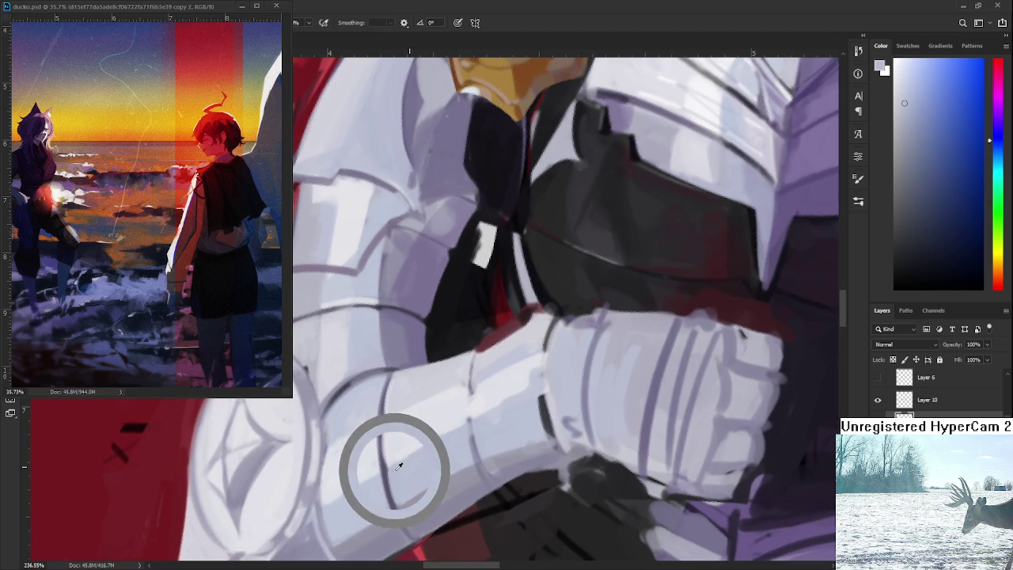
{"action": "left_click", "coordinate": [389, 452], "text": "alt"}
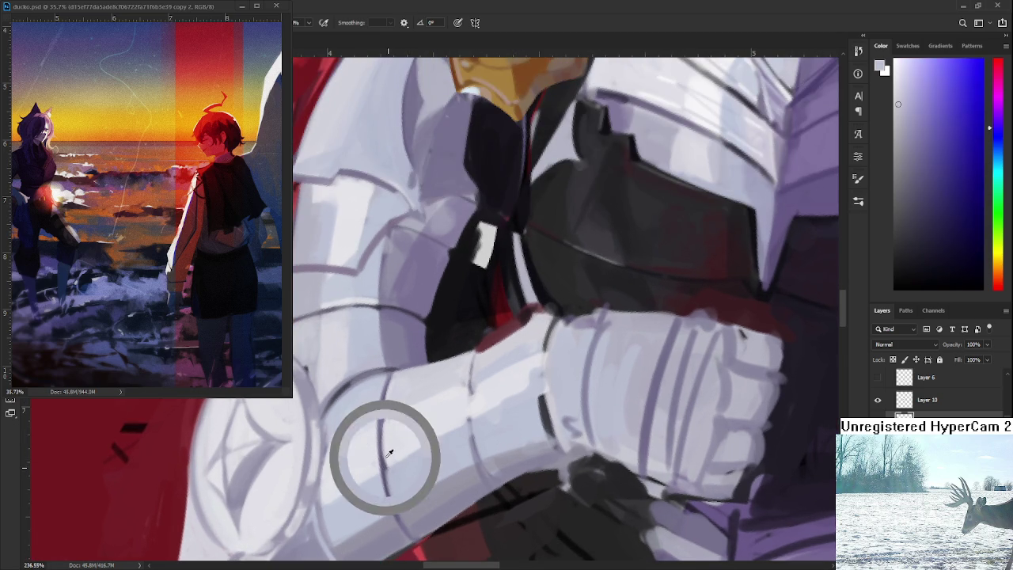
{"action": "left_click", "coordinate": [388, 434], "text": "alt"}
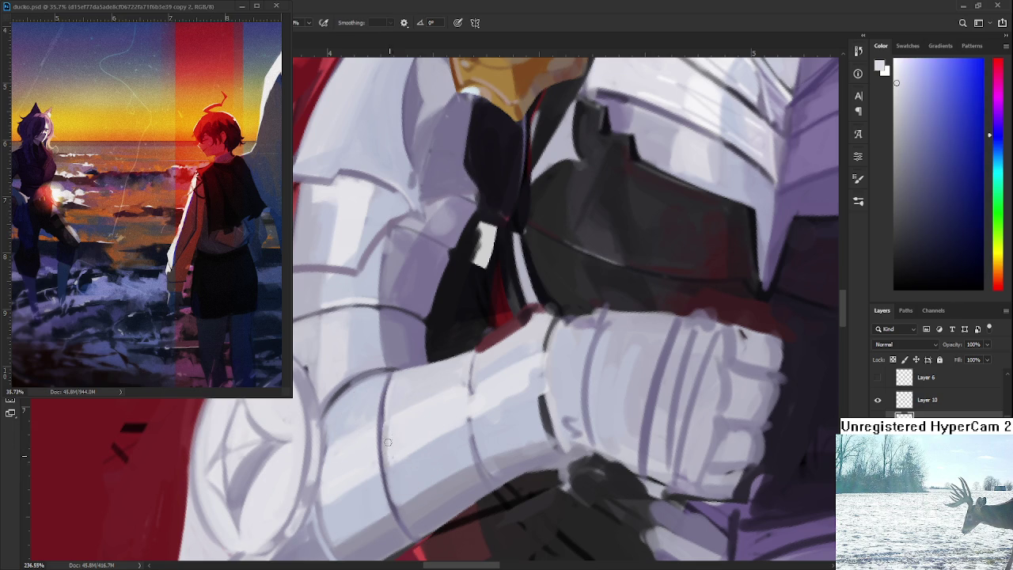
{"action": "left_click", "coordinate": [396, 479], "text": "alt"}
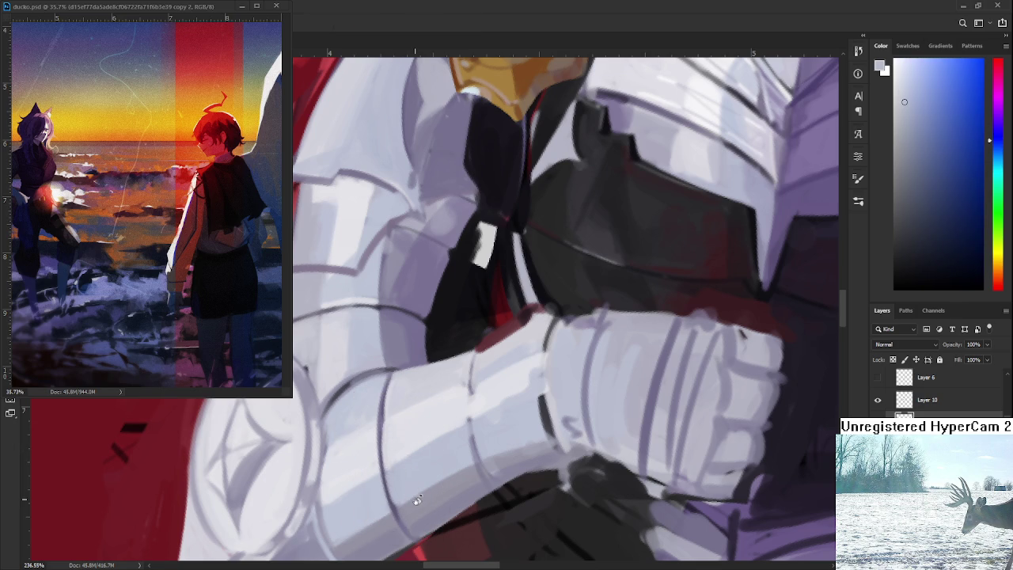
{"action": "scroll", "coordinate": [416, 501], "scroll_direction": "down", "scroll_amount": 1}
{"action": "scroll", "coordinate": [423, 475], "scroll_direction": "down", "scroll_amount": 2}
{"action": "scroll", "coordinate": [431, 447], "scroll_direction": "down", "scroll_amount": 2}
{"action": "scroll", "coordinate": [440, 417], "scroll_direction": "down", "scroll_amount": 1}
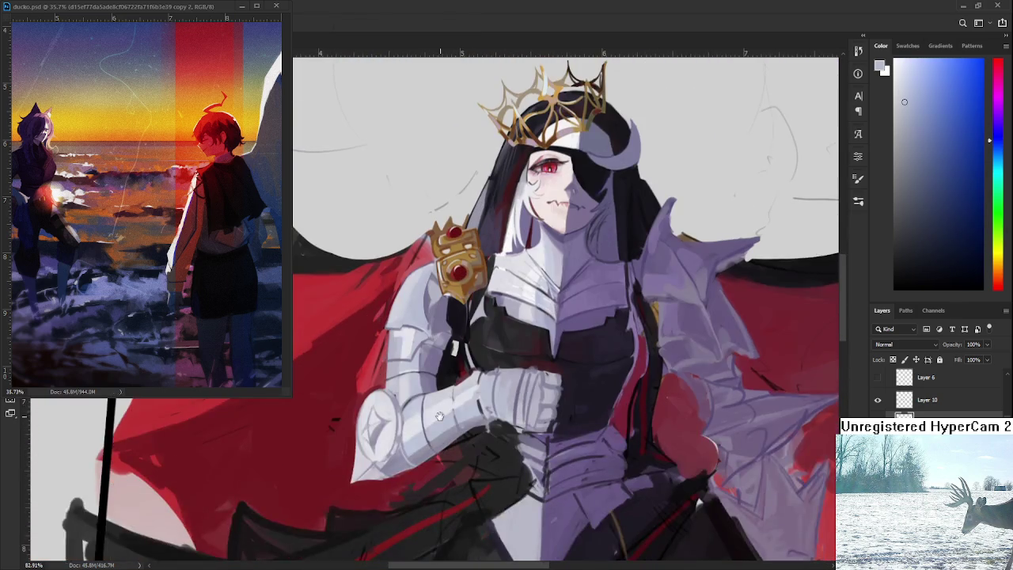
{"action": "scroll", "coordinate": [440, 417], "scroll_direction": "up", "scroll_amount": 1}
Repaint the forearm in a lighter near-white tone and add a dark plate line across the gauntlet.
{"action": "left_click", "coordinate": [400, 349], "text": "alt"}
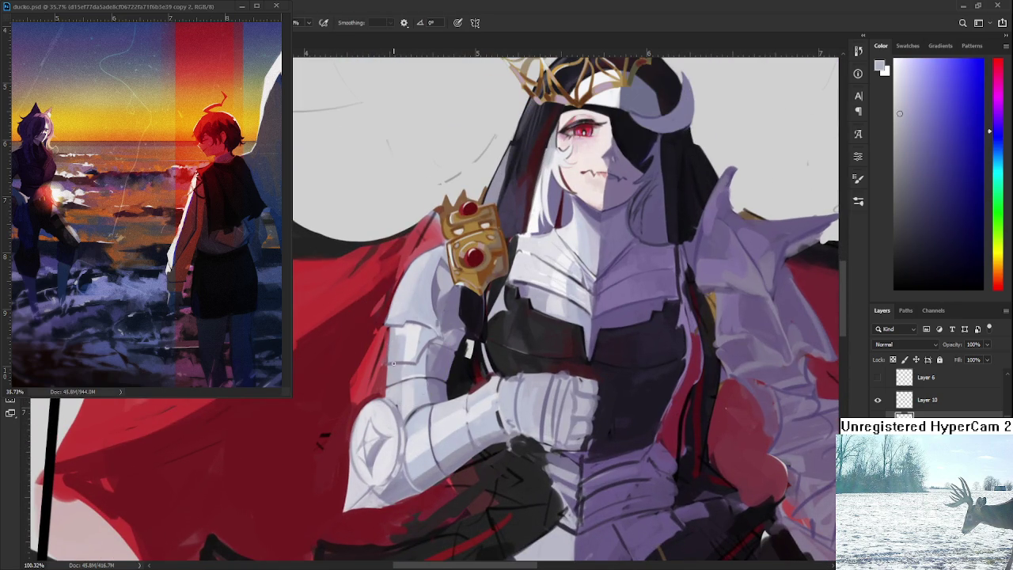
{"action": "left_click", "coordinate": [432, 458], "text": "alt"}
{"action": "left_click", "coordinate": [432, 459], "text": "alt"}
{"action": "scroll", "coordinate": [550, 405], "scroll_direction": "up", "scroll_amount": 3}
{"action": "scroll", "coordinate": [551, 405], "scroll_direction": "up", "scroll_amount": 2}
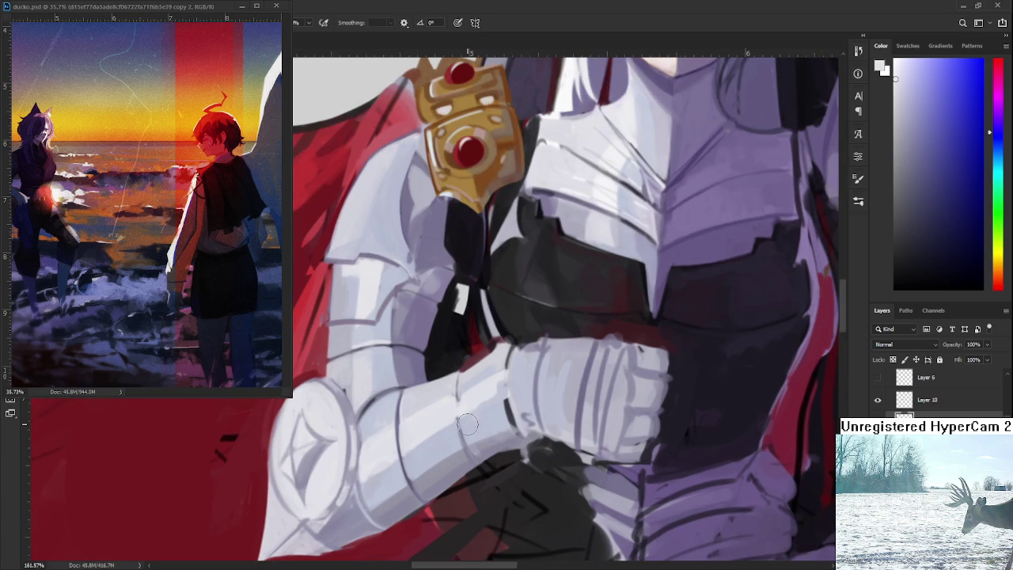
{"action": "left_click", "coordinate": [405, 427], "text": "alt"}
{"action": "left_click_drag", "start_coordinate": [395, 418], "coordinate": [453, 381]}
{"action": "left_click_drag", "start_coordinate": [456, 376], "coordinate": [462, 451]}
{"action": "left_click_drag", "start_coordinate": [456, 386], "coordinate": [464, 449]}
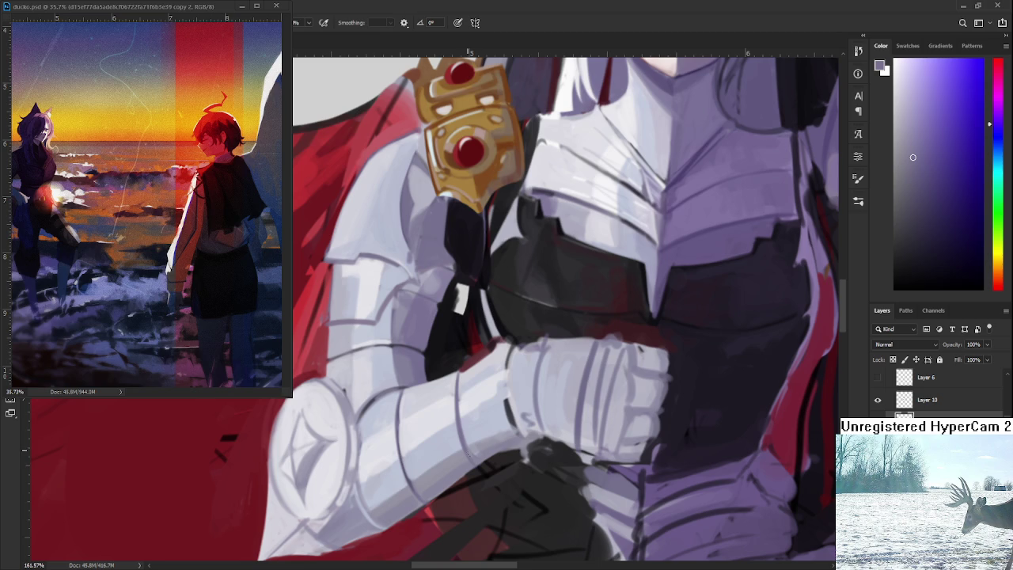
Sample cape red, near-black and light grey while rotating the view sideways and back upright.
{"action": "left_click_drag", "start_coordinate": [462, 487], "coordinate": [449, 440]}
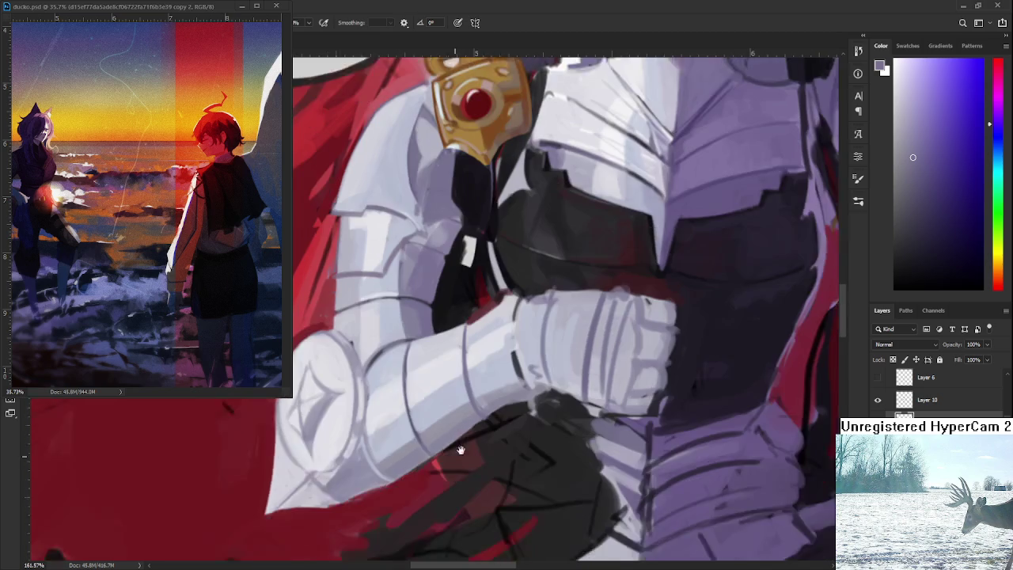
{"action": "left_click", "coordinate": [442, 439], "text": "alt"}
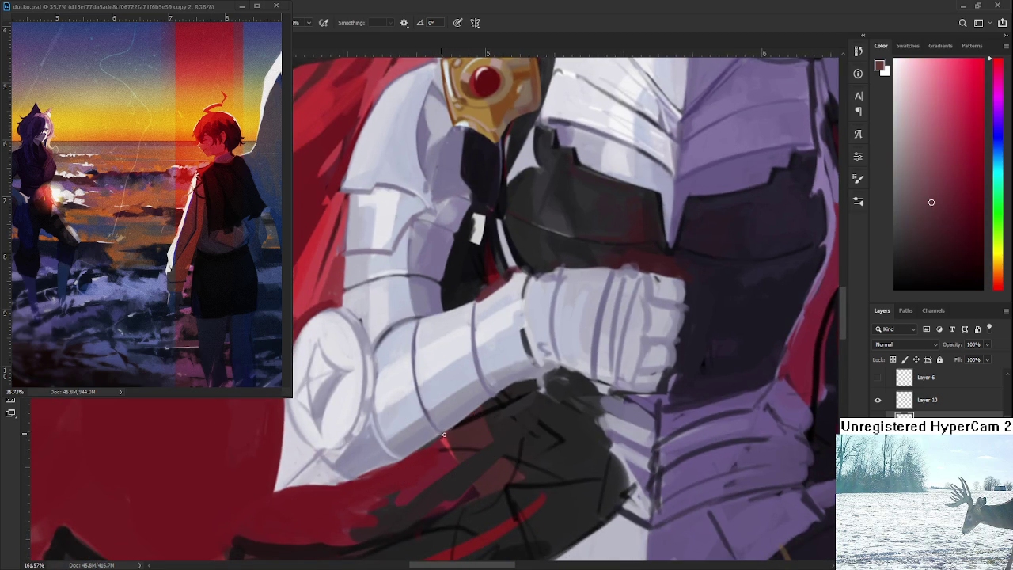
{"action": "left_click", "coordinate": [495, 399], "text": "alt"}
{"action": "scroll", "coordinate": [483, 398], "scroll_direction": "up", "scroll_amount": 2}
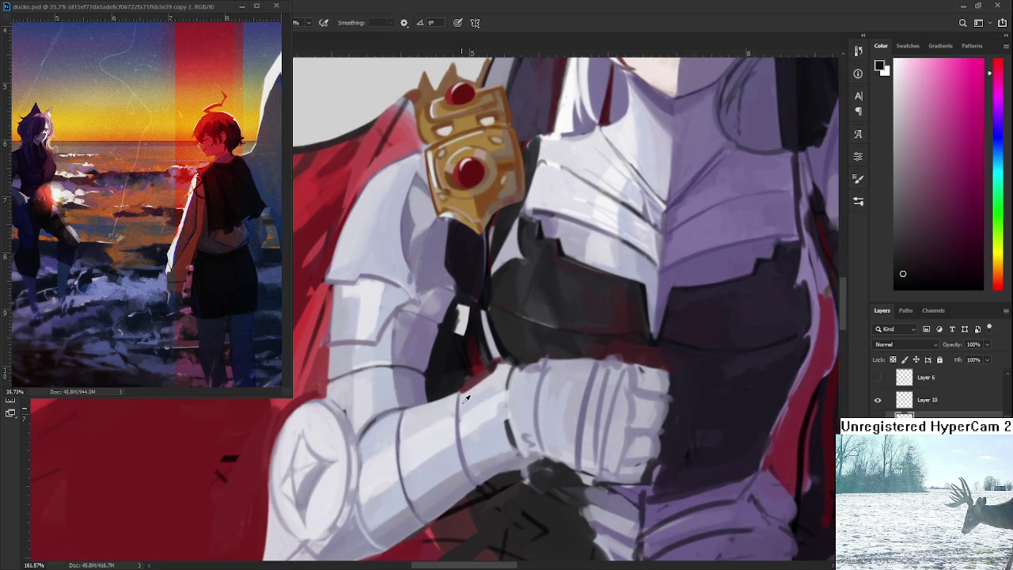
{"action": "left_click", "coordinate": [467, 393], "text": "alt"}
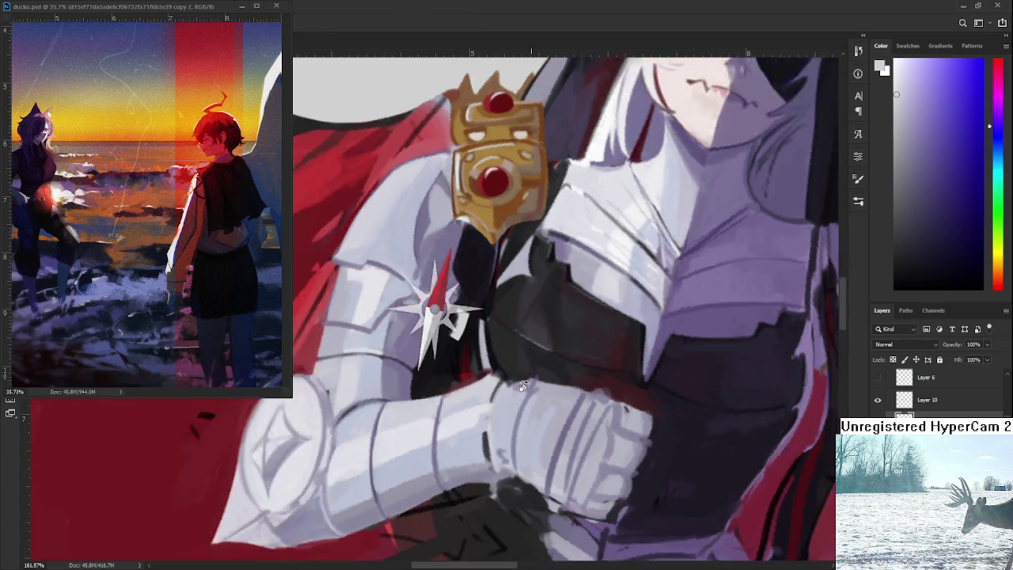
{"action": "left_click_drag", "start_coordinate": [488, 402], "coordinate": [360, 323]}
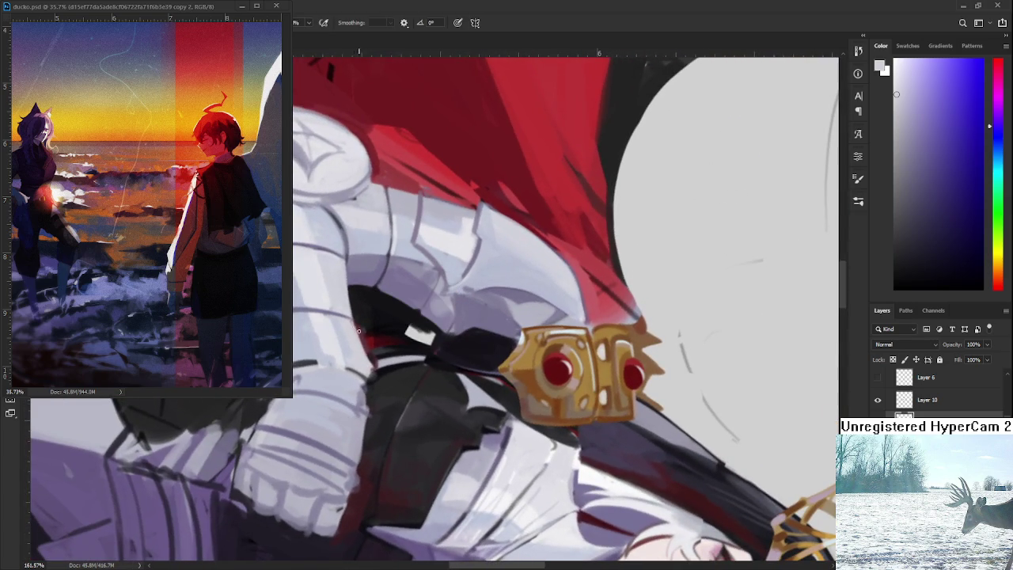
{"action": "left_click", "coordinate": [360, 323], "text": "alt"}
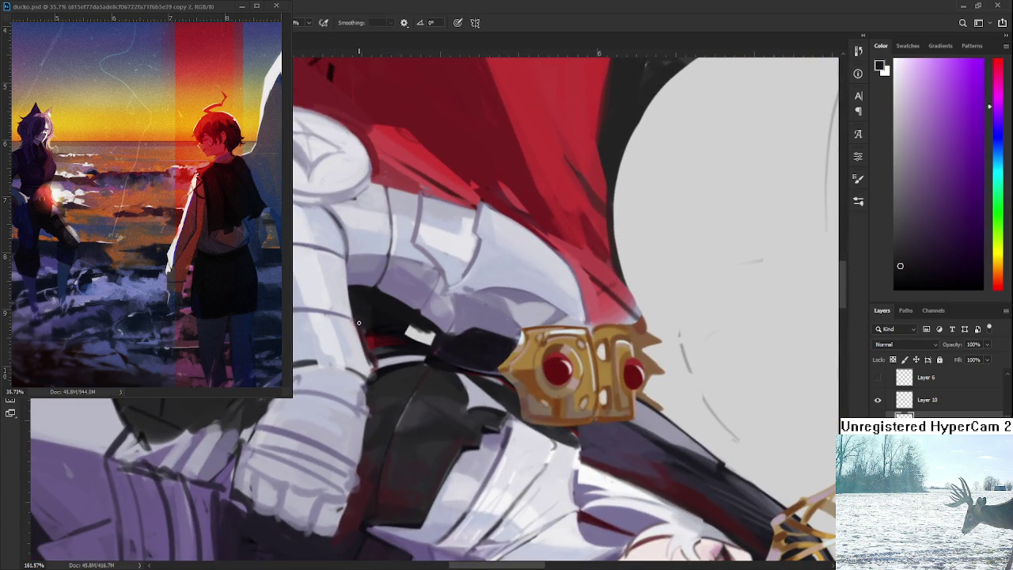
{"action": "mouse_move", "coordinate": [369, 358]}
{"action": "left_mouse_down"}
{"action": "mouse_move", "coordinate": [509, 368]}
{"action": "mouse_move", "coordinate": [497, 306]}
{"action": "left_mouse_up"}
{"action": "scroll", "coordinate": [496, 306], "scroll_direction": "down", "scroll_amount": 3}
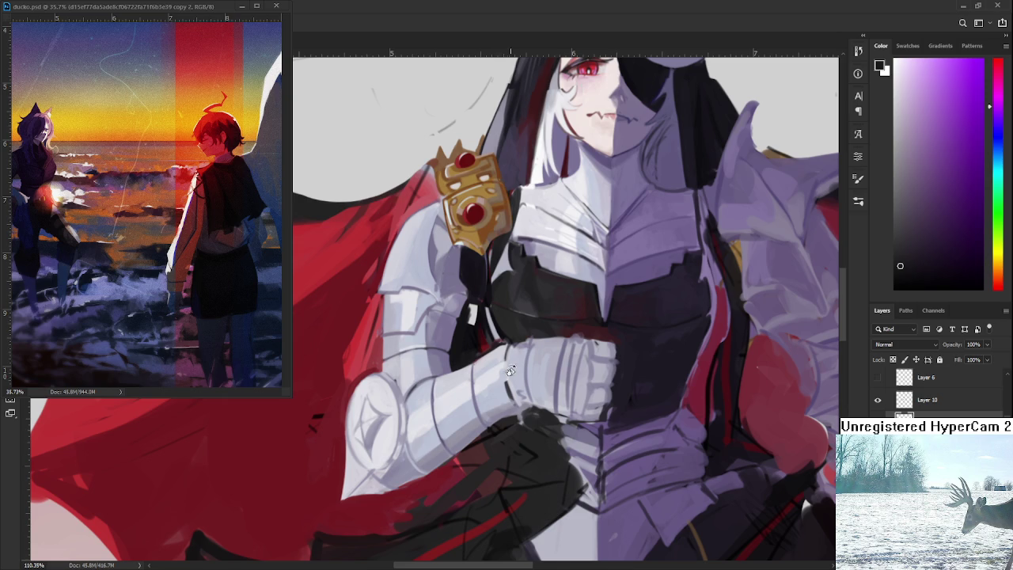
Shade the gauntlet's edge with a darker grey sampled from the armour.
{"action": "left_click_drag", "start_coordinate": [511, 371], "coordinate": [500, 371]}
{"action": "left_click", "coordinate": [456, 399], "text": "alt"}
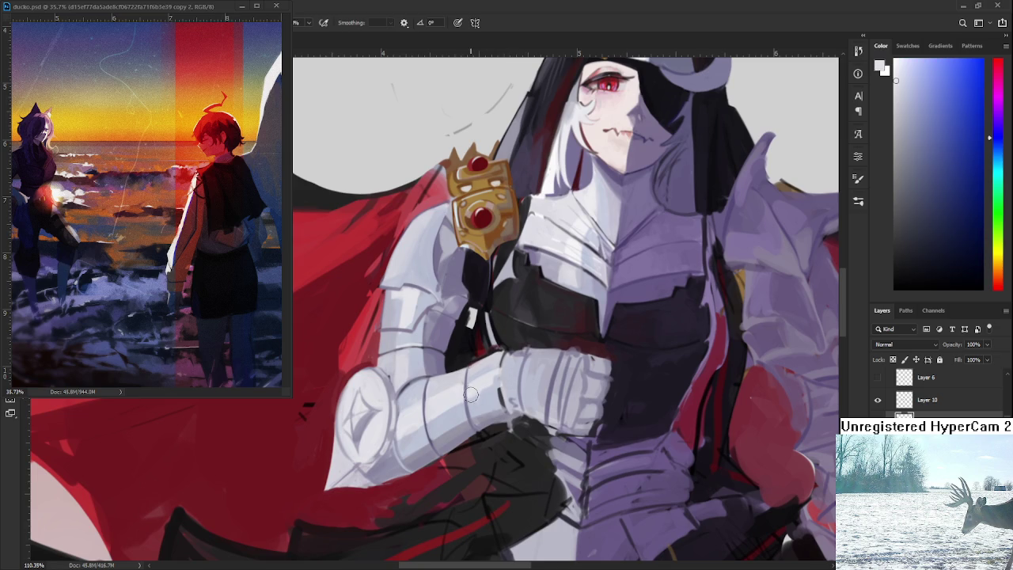
{"action": "left_click", "coordinate": [473, 380], "text": "alt"}
{"action": "left_click", "coordinate": [468, 385], "text": "alt"}
{"action": "left_click", "coordinate": [495, 386], "text": "alt"}
{"action": "left_click", "coordinate": [500, 388], "text": "alt"}
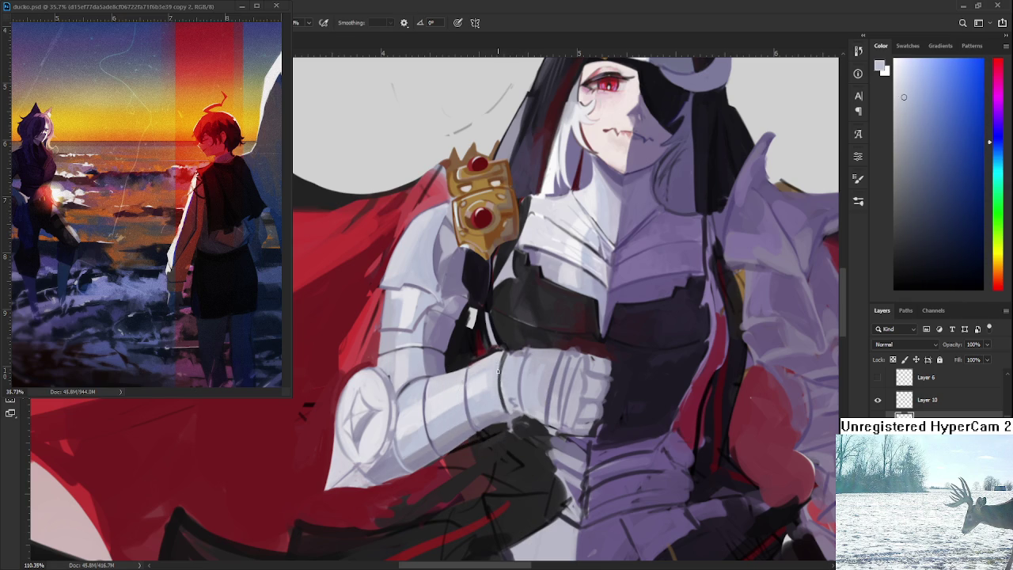
{"action": "left_click", "coordinate": [507, 360], "text": "alt"}
{"action": "left_click_drag", "start_coordinate": [506, 381], "coordinate": [501, 412]}
Dab small near-black rivets in a column down the gauntlet cuff.
{"action": "left_click_drag", "start_coordinate": [481, 405], "coordinate": [506, 421]}
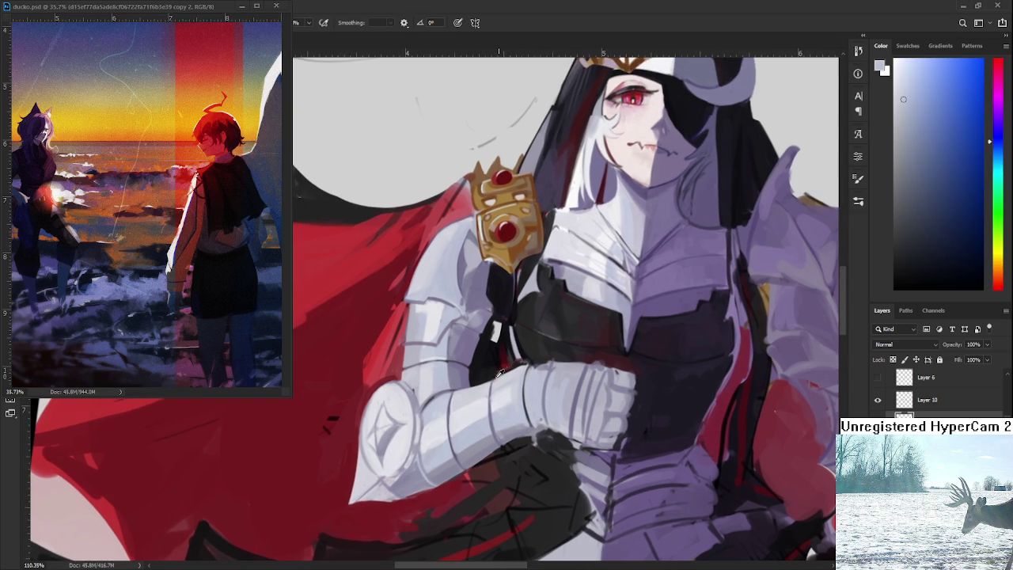
{"action": "left_click", "coordinate": [463, 368], "text": "alt"}
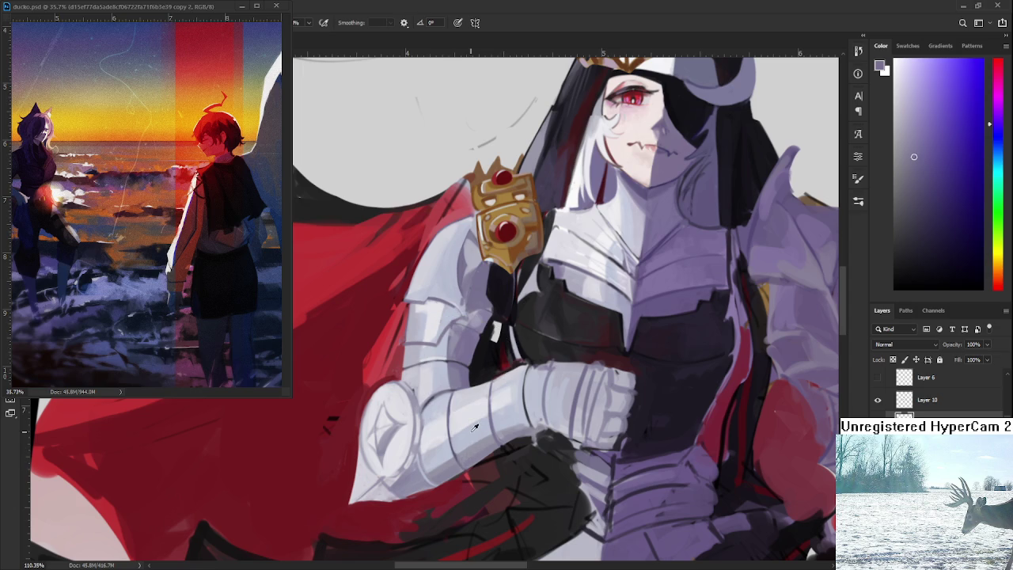
{"action": "left_click", "coordinate": [483, 368], "text": "alt"}
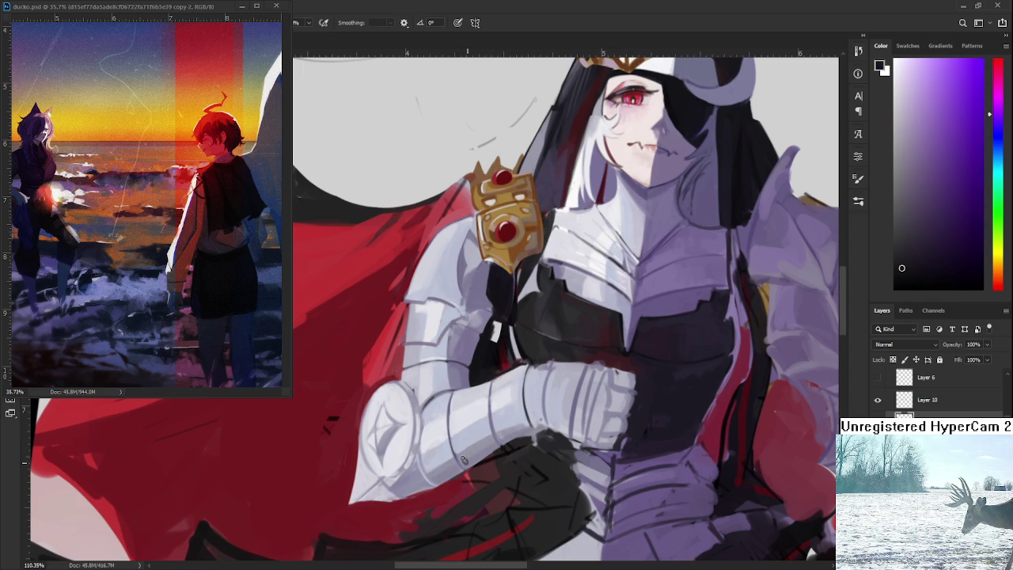
{"action": "left_click_drag", "start_coordinate": [455, 431], "coordinate": [455, 432]}
{"action": "left_click", "coordinate": [455, 406]}
{"action": "scroll", "coordinate": [514, 426], "scroll_direction": "down", "scroll_amount": 3}
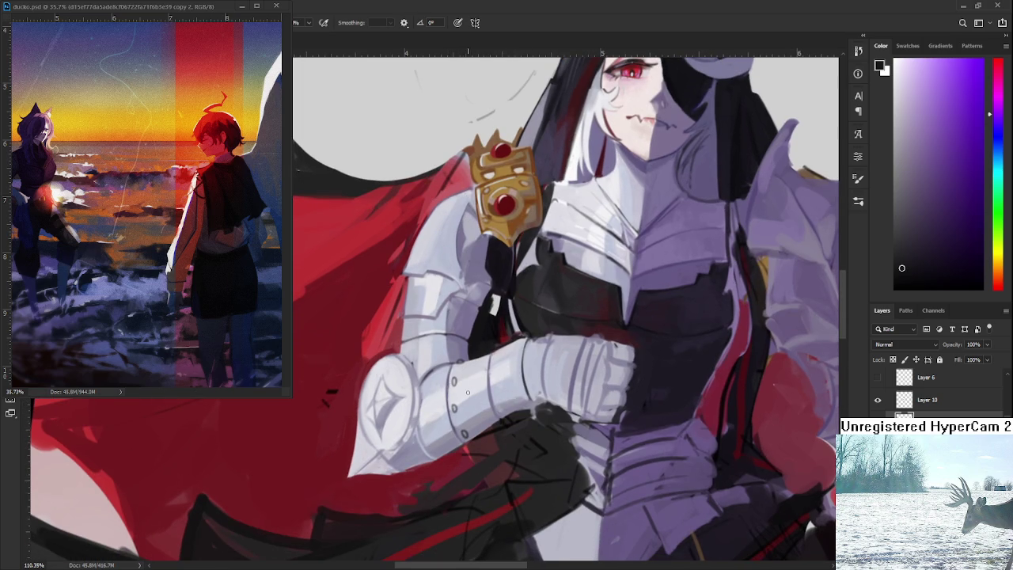
{"action": "left_click", "coordinate": [457, 378], "text": "alt"}
{"action": "scroll", "coordinate": [472, 401], "scroll_direction": "up", "scroll_amount": 2}
Tilt the view and repaint the lower gauntlet plates with sampled light bluish-grey tones.
{"action": "key", "text": "r"}
{"action": "mouse_move", "coordinate": [471, 401]}
{"action": "left_mouse_down"}
{"action": "mouse_move", "coordinate": [402, 459]}
{"action": "mouse_move", "coordinate": [405, 402]}
{"action": "mouse_move", "coordinate": [452, 428]}
{"action": "left_mouse_up"}
{"action": "scroll", "coordinate": [412, 352], "scroll_direction": "up", "scroll_amount": 2}
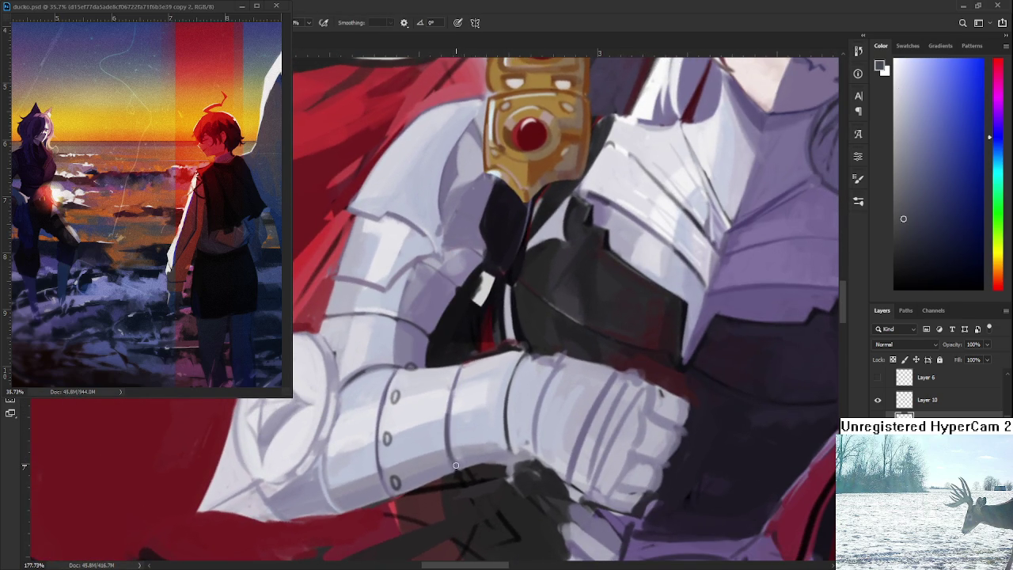
{"action": "left_click", "coordinate": [455, 457], "text": "alt"}
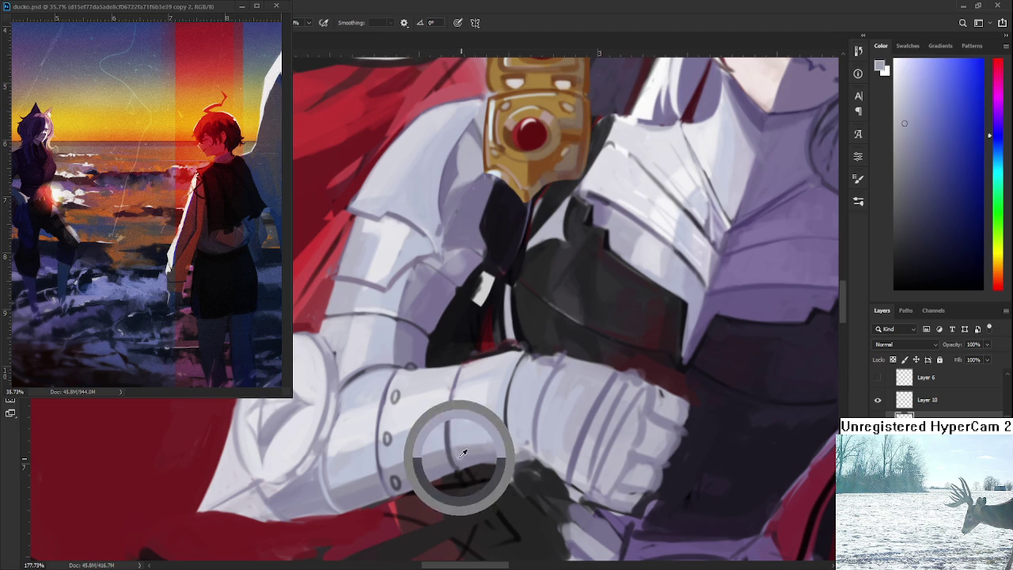
{"action": "left_click", "coordinate": [456, 461], "text": "alt"}
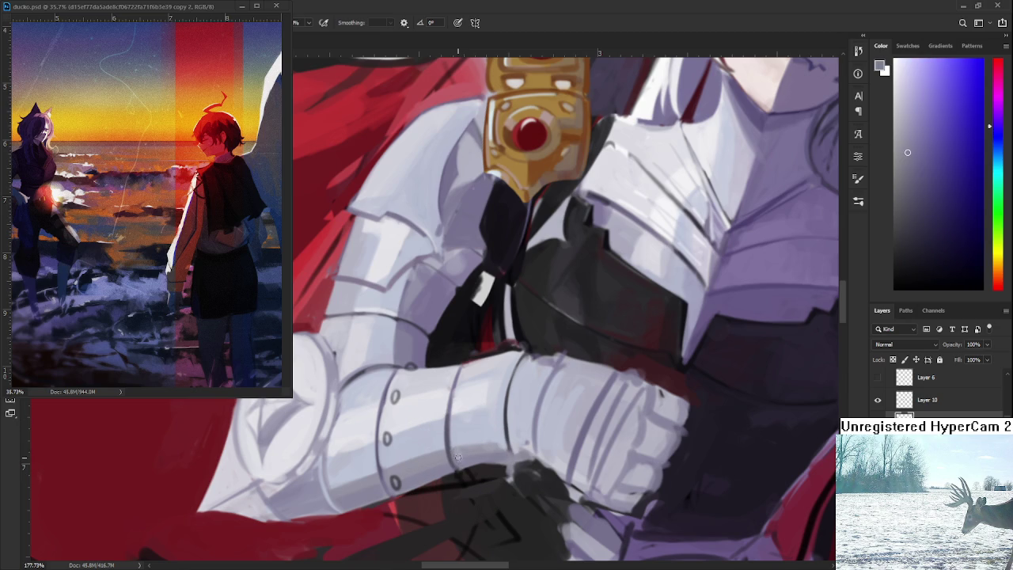
{"action": "left_click", "coordinate": [464, 449], "text": "alt"}
{"action": "left_click", "coordinate": [465, 459], "text": "alt"}
{"action": "left_click", "coordinate": [465, 445], "text": "alt"}
{"action": "left_click", "coordinate": [453, 435], "text": "alt"}
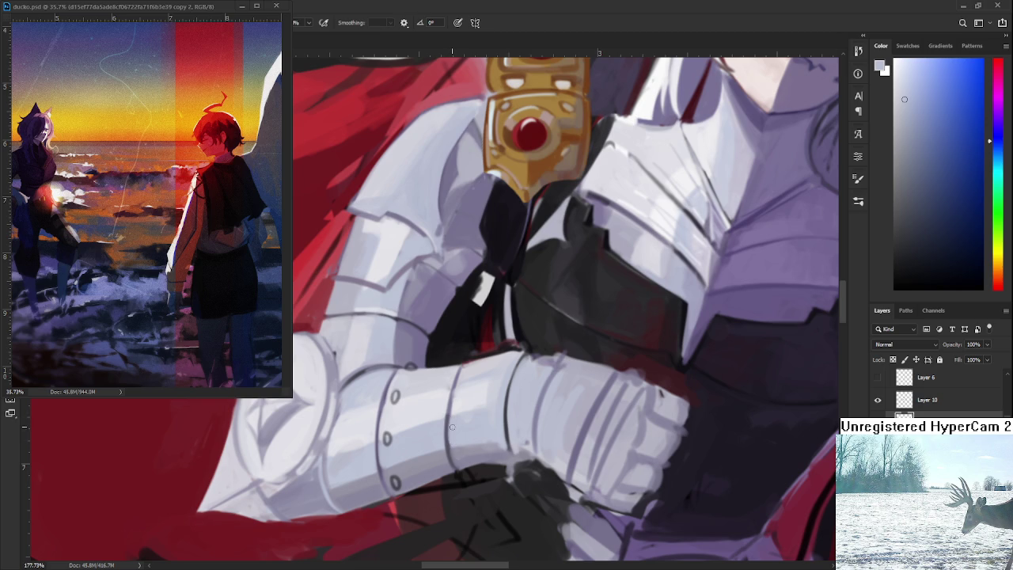
{"action": "left_click", "coordinate": [448, 441], "text": "alt"}
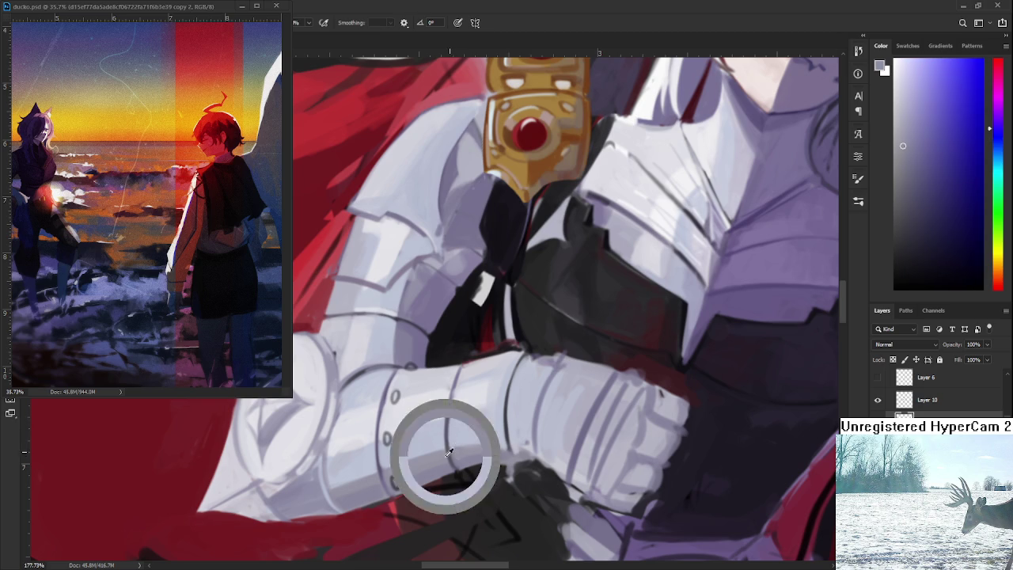
Refine the upper gauntlet plates with near-white, purple and blue-grey armour tones.
{"action": "scroll", "coordinate": [453, 419], "scroll_direction": "up", "scroll_amount": 1}
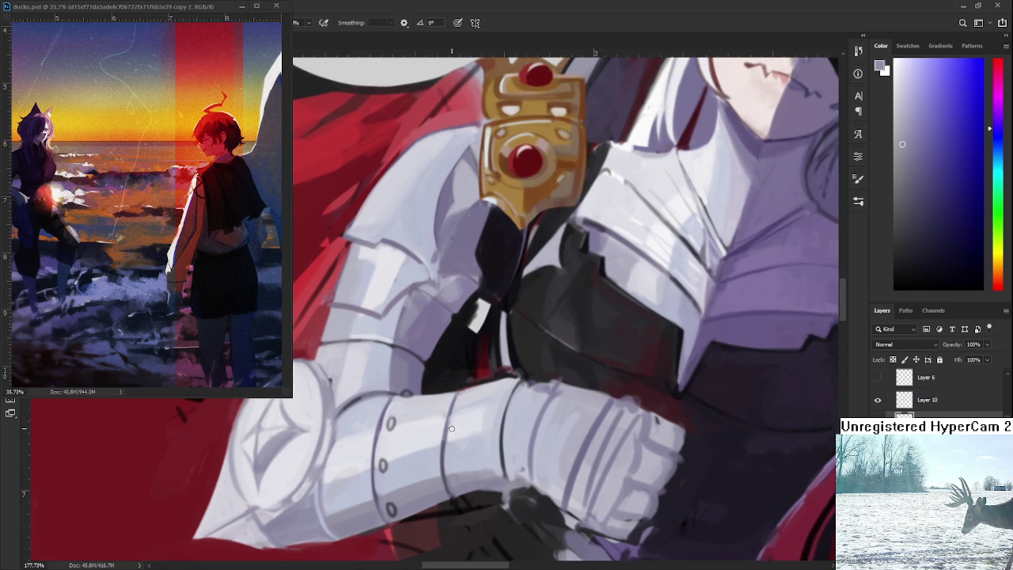
{"action": "left_click", "coordinate": [448, 431], "text": "alt"}
{"action": "left_click", "coordinate": [450, 423], "text": "alt"}
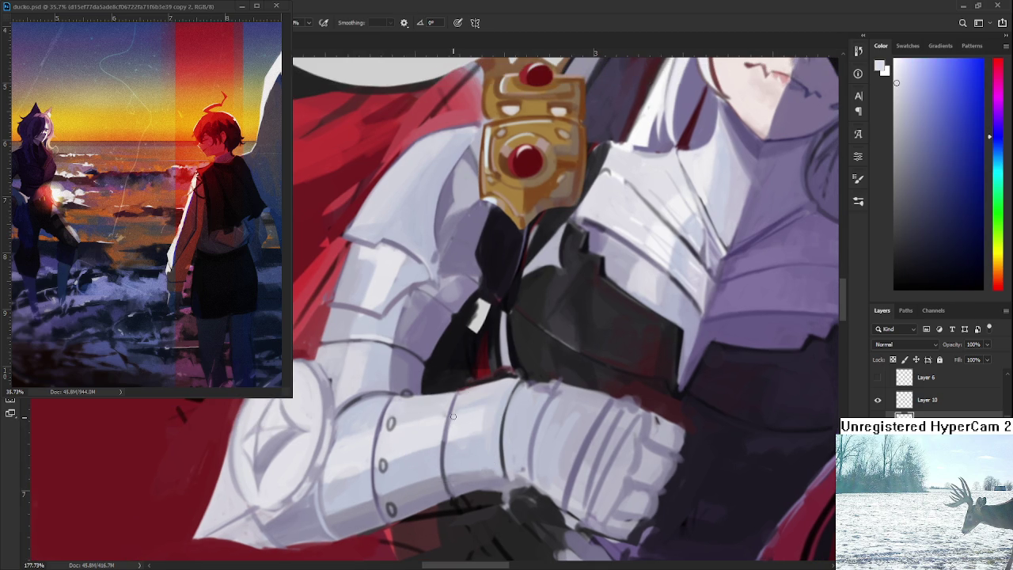
{"action": "left_click", "coordinate": [448, 445], "text": "alt"}
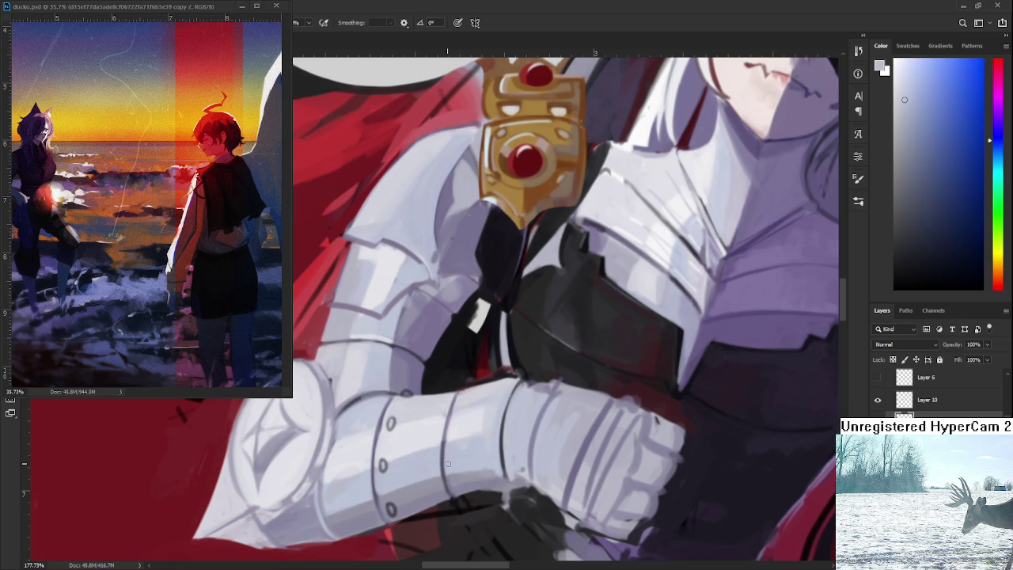
{"action": "left_click", "coordinate": [455, 412], "text": "alt"}
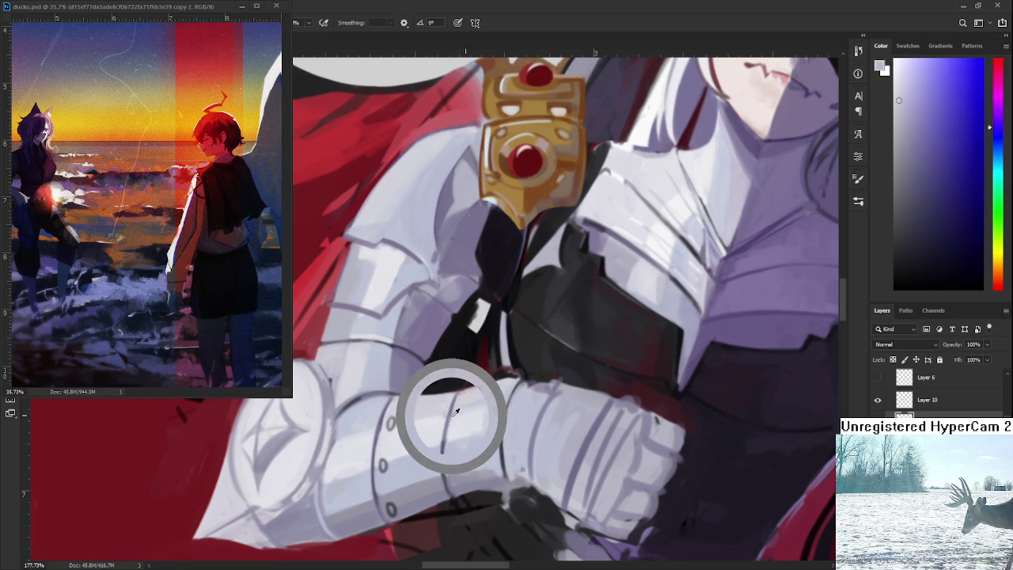
{"action": "left_click", "coordinate": [458, 412], "text": "alt"}
{"action": "left_click", "coordinate": [480, 398], "text": "alt"}
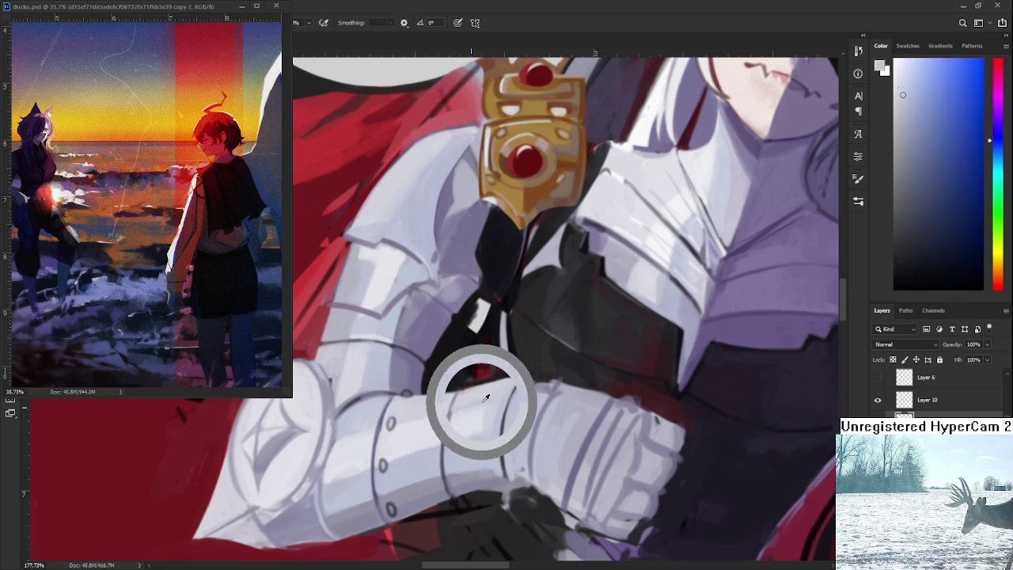
{"action": "left_click", "coordinate": [487, 413], "text": "alt"}
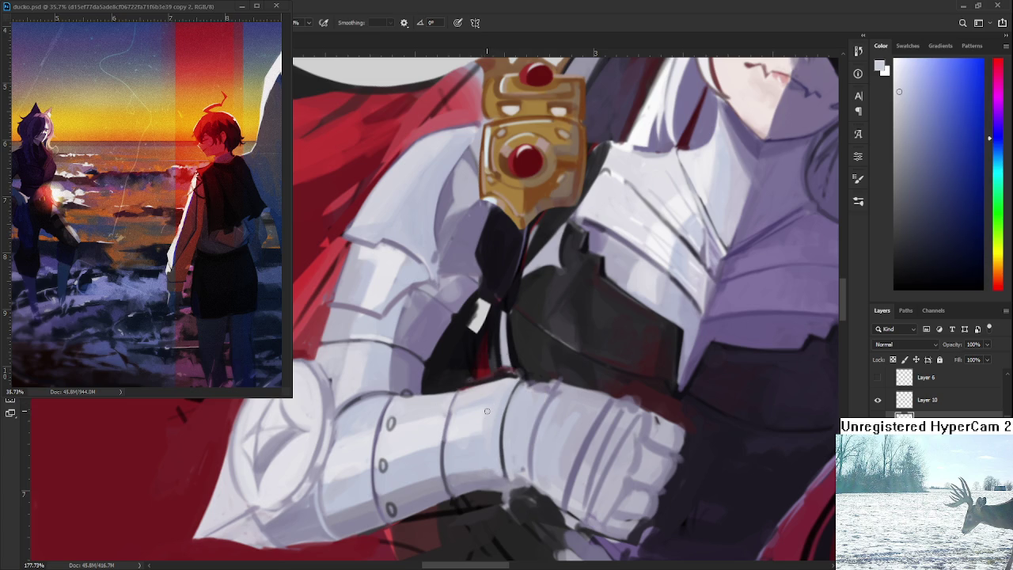
{"action": "left_click", "coordinate": [479, 443], "text": "alt"}
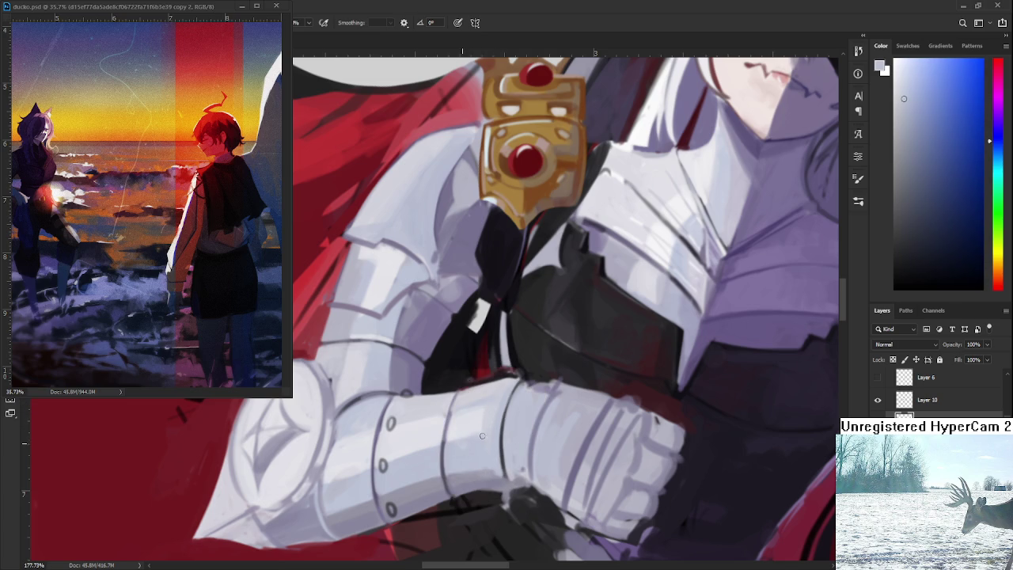
{"action": "left_click", "coordinate": [463, 443], "text": "alt"}
{"action": "left_click", "coordinate": [484, 421], "text": "alt"}
{"action": "left_click", "coordinate": [483, 424], "text": "alt"}
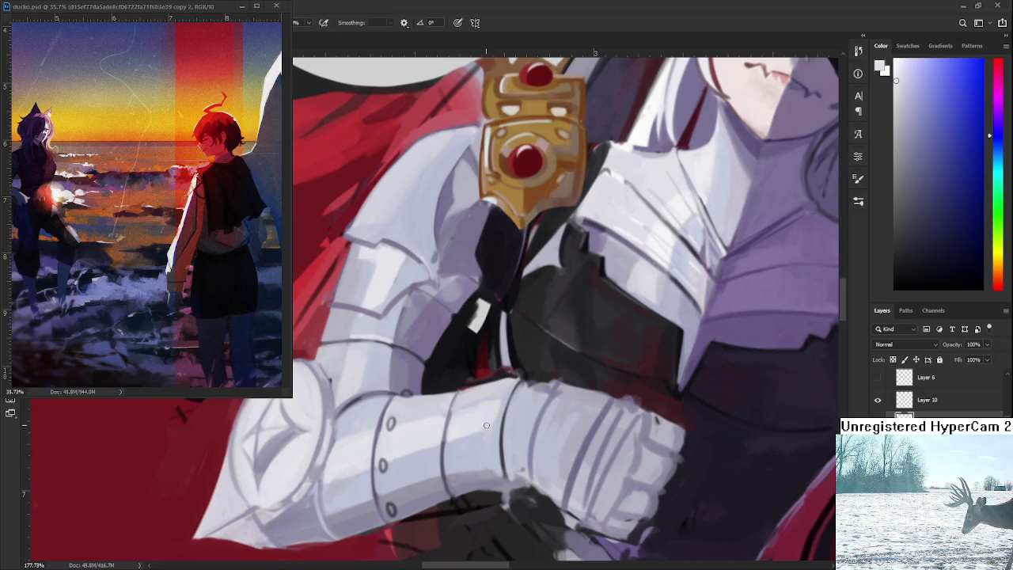
{"action": "left_click", "coordinate": [492, 426], "text": "alt"}
{"action": "left_click_drag", "start_coordinate": [491, 425], "coordinate": [540, 375]}
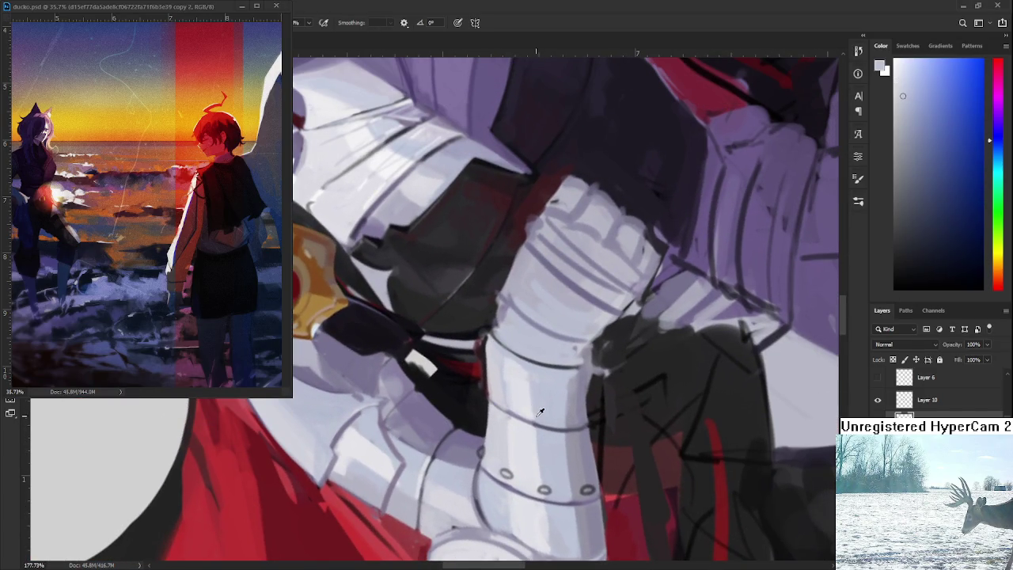
{"action": "left_click", "coordinate": [525, 371], "text": "alt"}
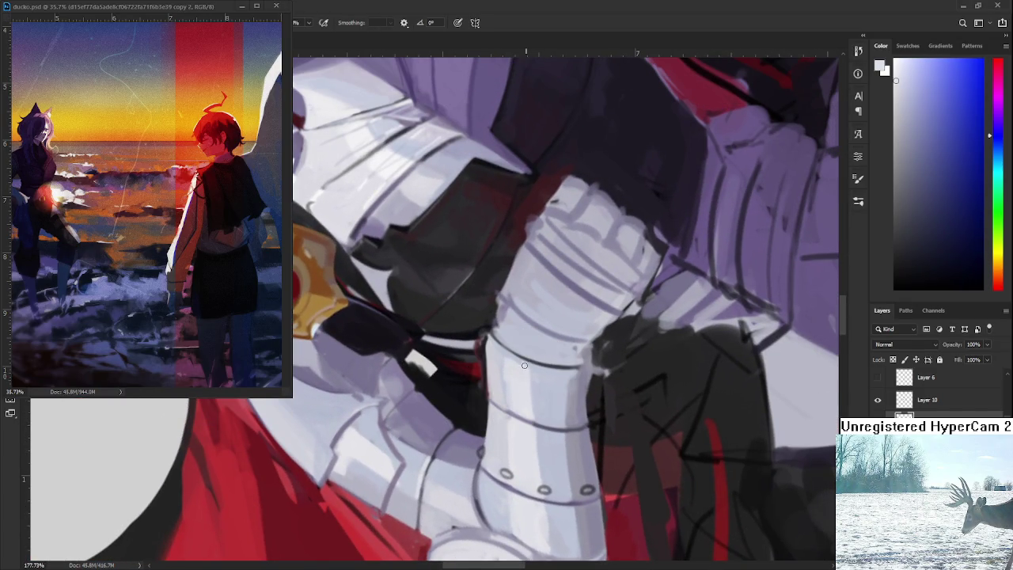
{"action": "left_click", "coordinate": [532, 374], "text": "alt"}
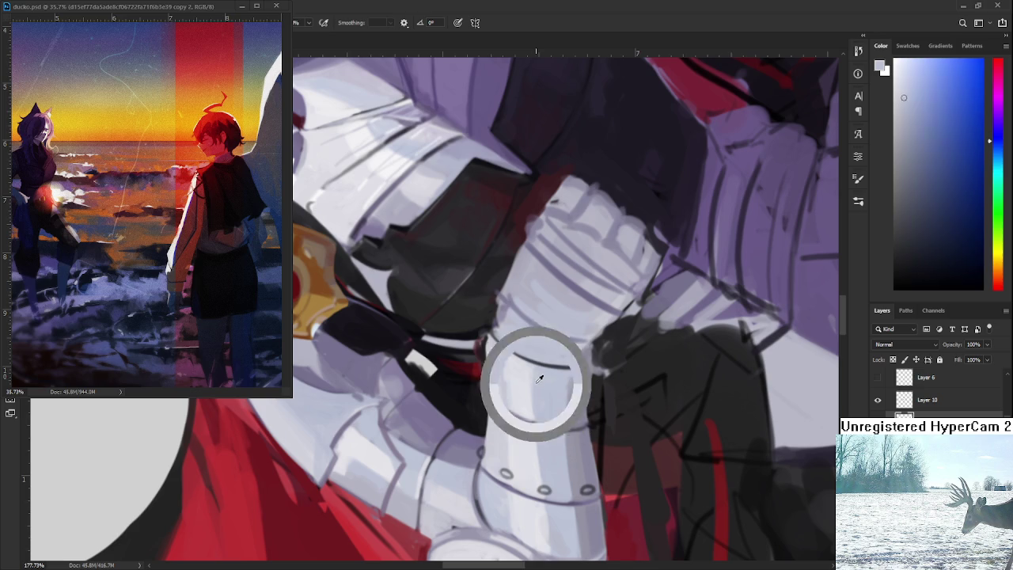
{"action": "left_click", "coordinate": [531, 388], "text": "alt"}
{"action": "left_click", "coordinate": [538, 388], "text": "alt"}
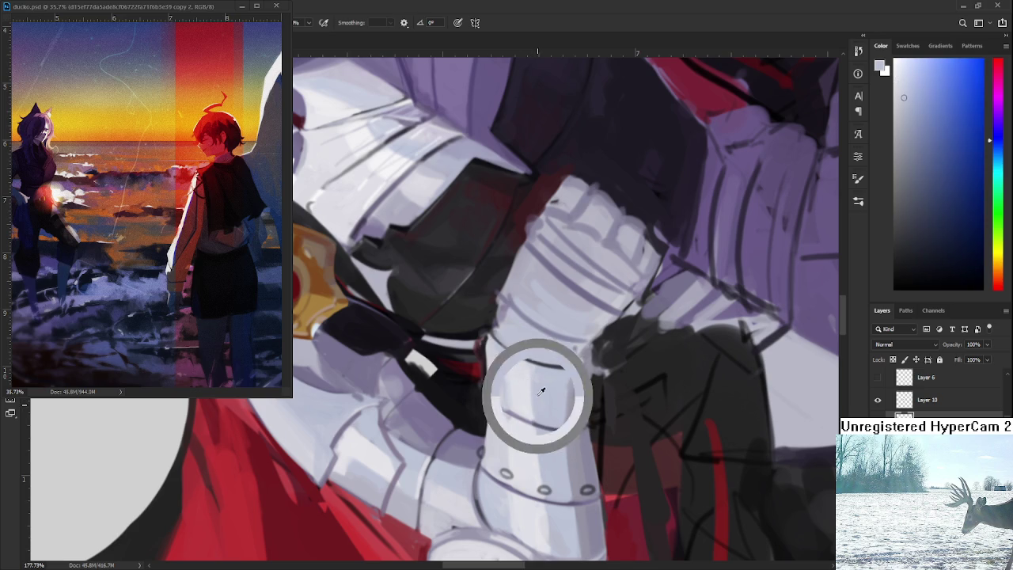
{"action": "left_click", "coordinate": [508, 374], "text": "alt"}
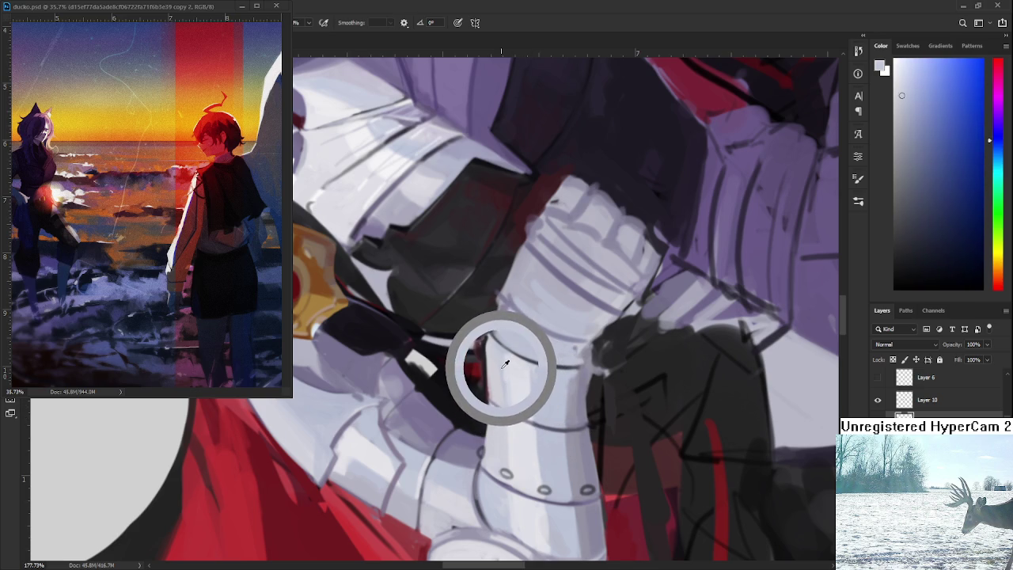
{"action": "left_click", "coordinate": [517, 396], "text": "alt"}
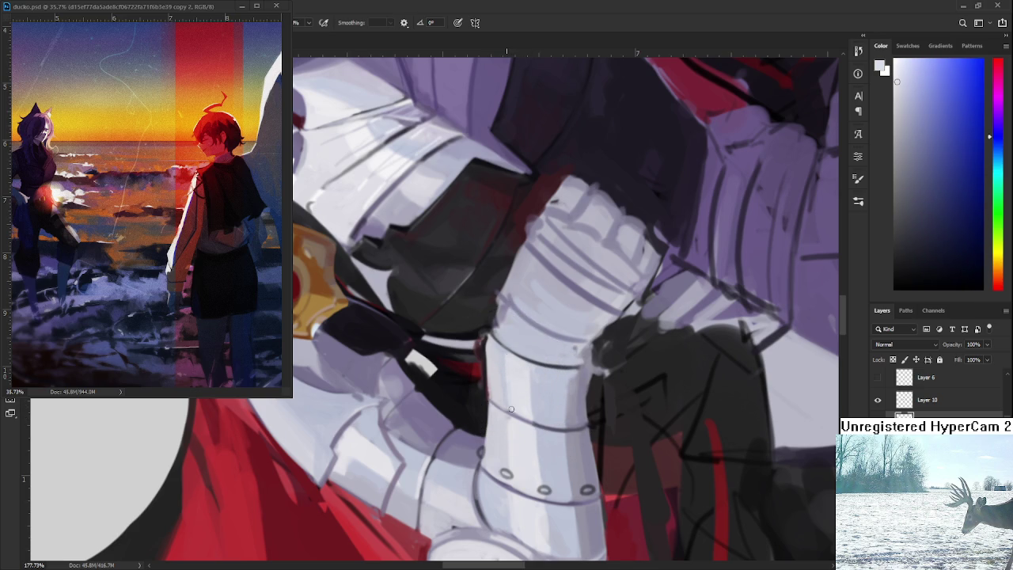
{"action": "left_click", "coordinate": [505, 364], "text": "alt"}
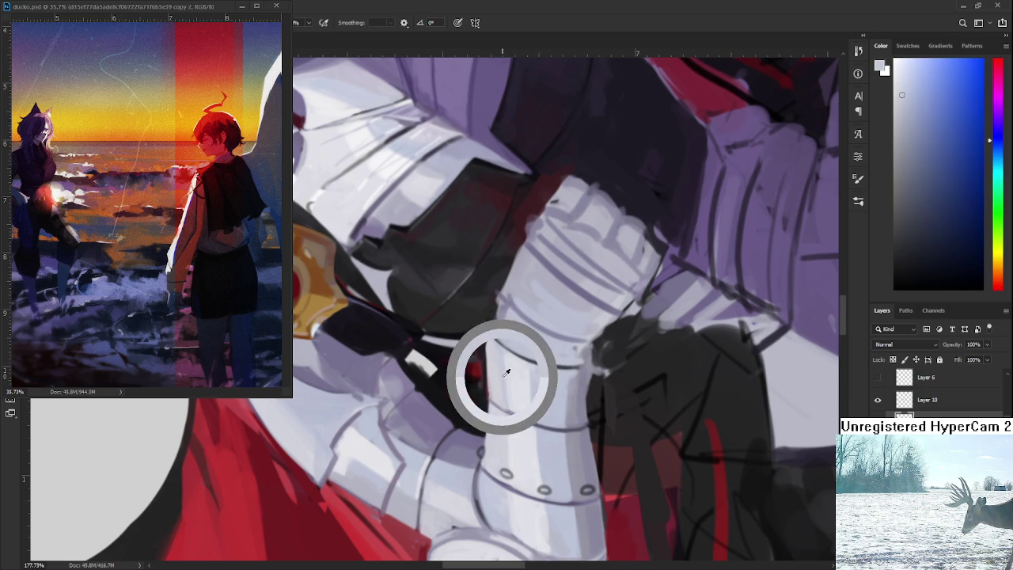
{"action": "left_click", "coordinate": [505, 392], "text": "alt"}
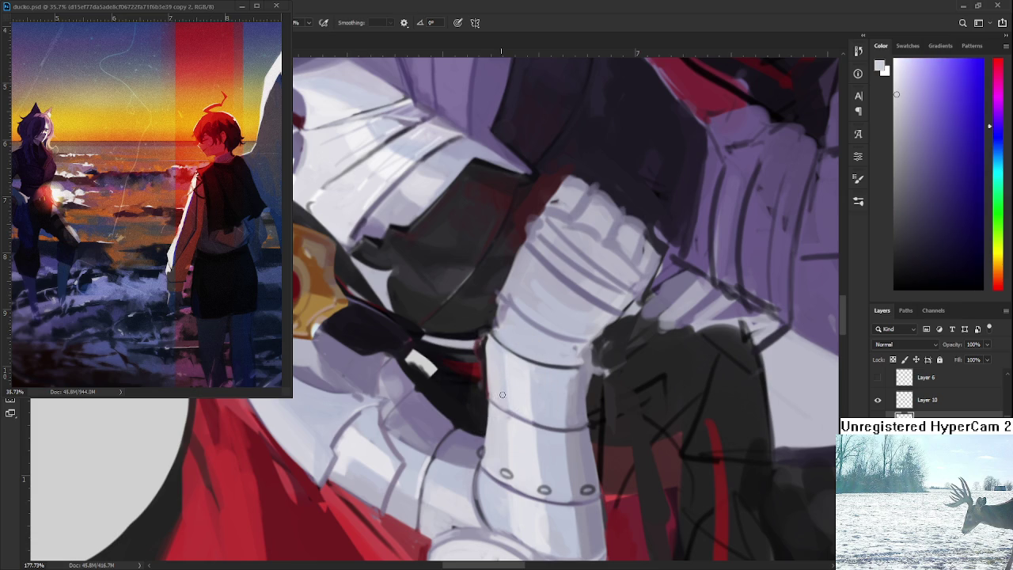
{"action": "key", "text": "r"}
{"action": "left_click_drag", "start_coordinate": [494, 345], "coordinate": [528, 388]}
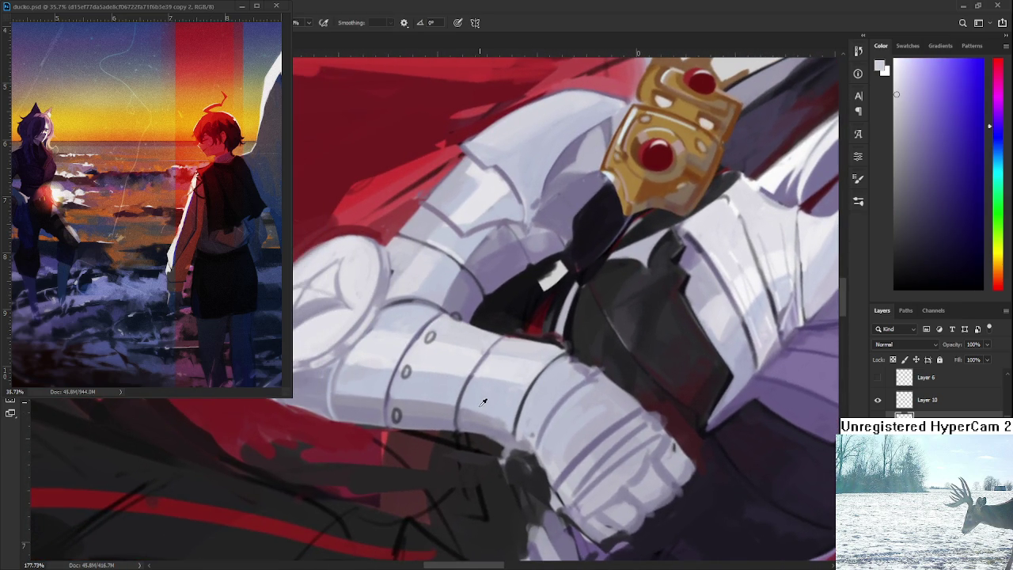
{"action": "left_click", "coordinate": [479, 412], "text": "alt"}
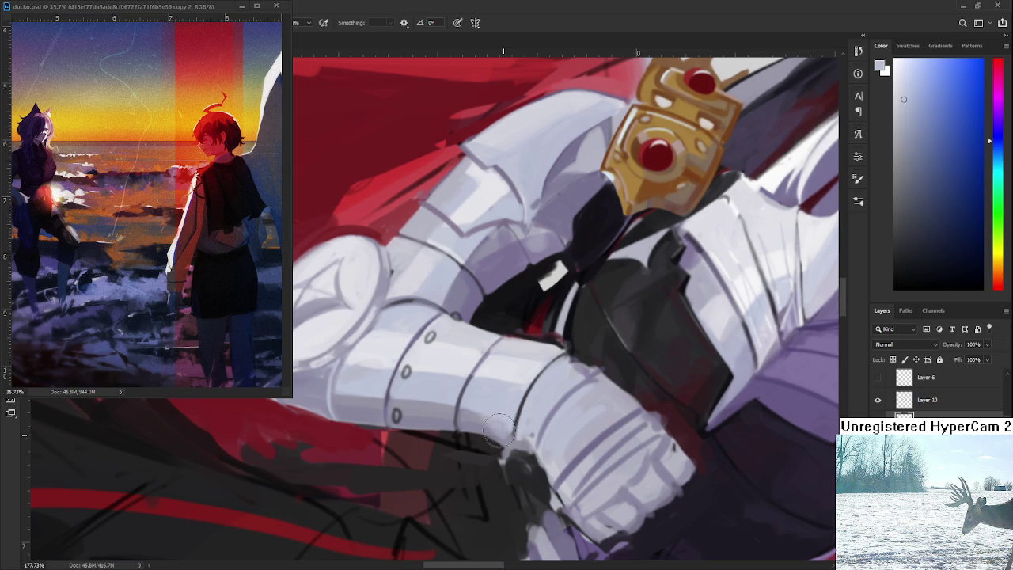
{"action": "left_click", "coordinate": [481, 427], "text": "alt"}
{"action": "left_click", "coordinate": [499, 417], "text": "alt"}
{"action": "left_click", "coordinate": [488, 419], "text": "alt"}
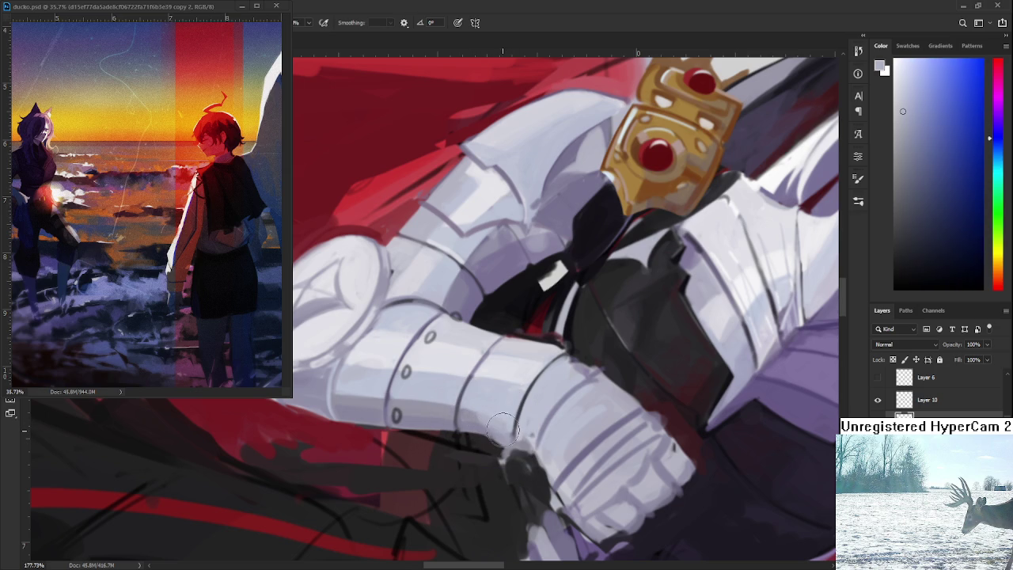
{"action": "left_click", "coordinate": [500, 389], "text": "alt"}
{"action": "left_click", "coordinate": [485, 413], "text": "alt"}
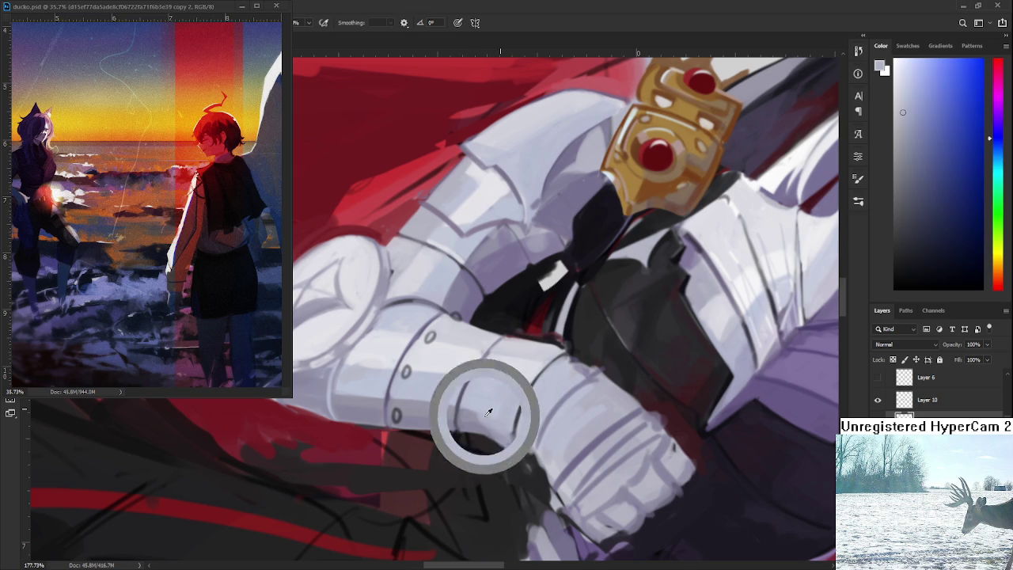
{"action": "left_click", "coordinate": [482, 403], "text": "alt"}
{"action": "left_click", "coordinate": [474, 419], "text": "alt"}
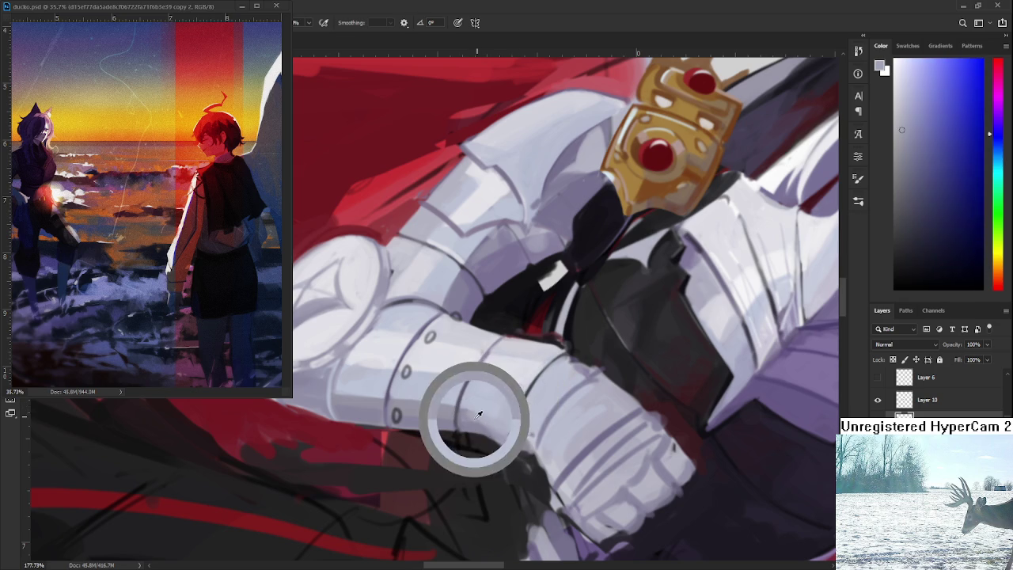
{"action": "left_click", "coordinate": [480, 409], "text": "alt"}
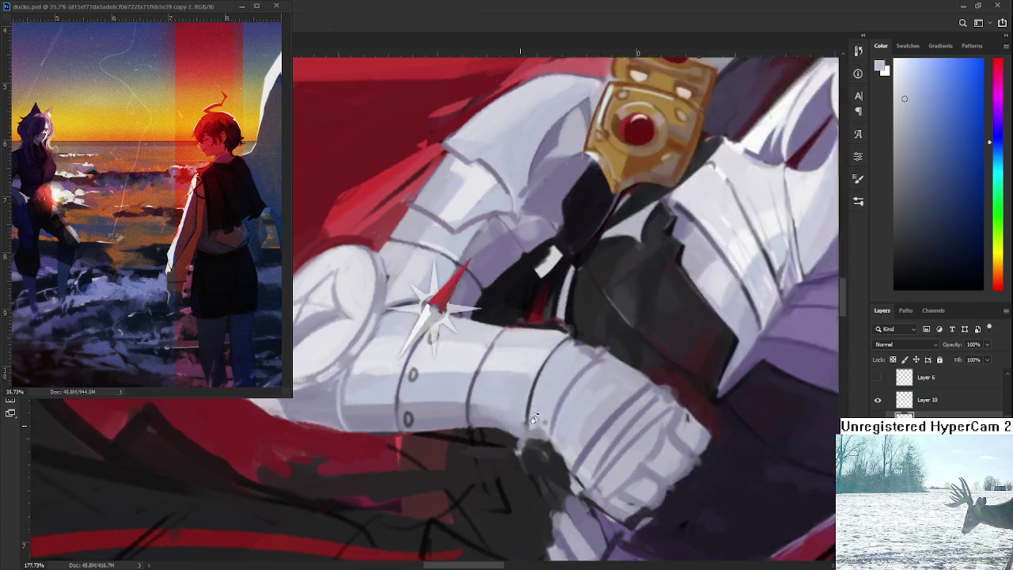
{"action": "mouse_move", "coordinate": [539, 376]}
{"action": "left_mouse_down"}
{"action": "mouse_move", "coordinate": [560, 311]}
{"action": "mouse_move", "coordinate": [560, 370]}
{"action": "left_mouse_up"}
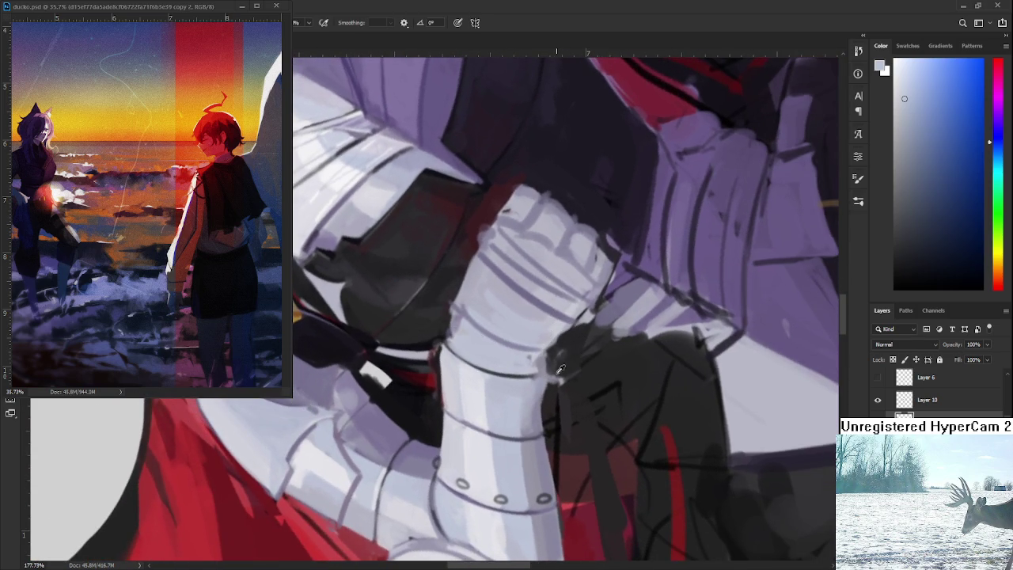
Paint a dark grey shadow stroke along the gauntlet's right edge against the underlayer.
{"action": "left_click", "coordinate": [558, 382], "text": "alt"}
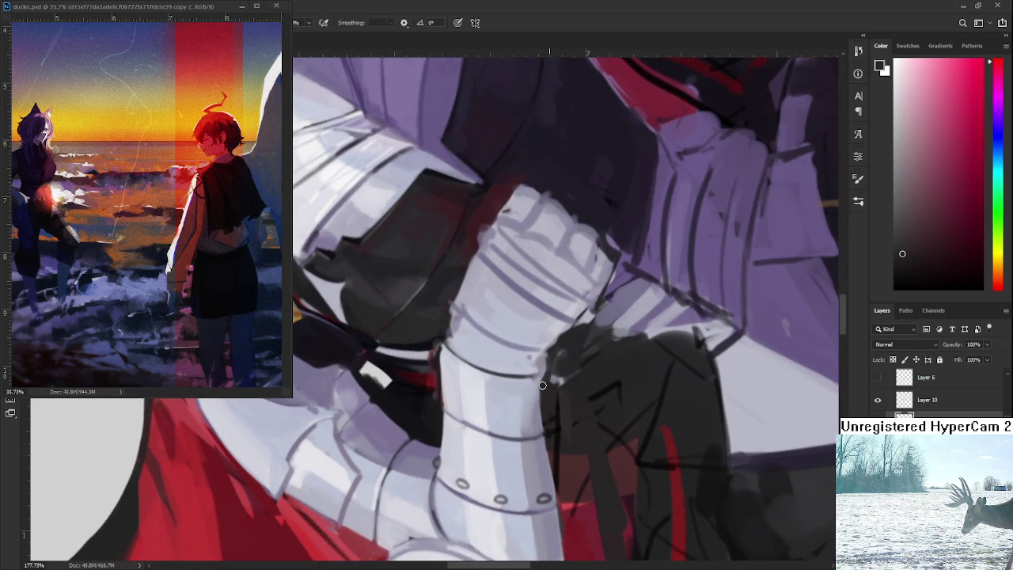
{"action": "mouse_move", "coordinate": [547, 374]}
{"action": "left_mouse_down"}
{"action": "mouse_move", "coordinate": [554, 355]}
{"action": "mouse_move", "coordinate": [560, 384]}
{"action": "mouse_move", "coordinate": [566, 349]}
{"action": "mouse_move", "coordinate": [487, 424]}
{"action": "left_mouse_up"}
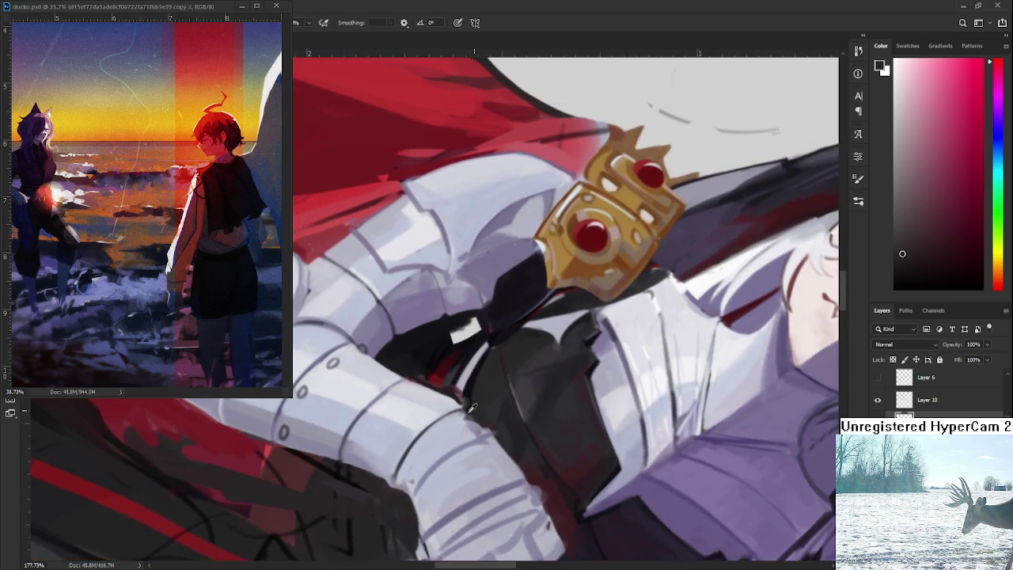
{"action": "left_click", "coordinate": [473, 409], "text": "alt"}
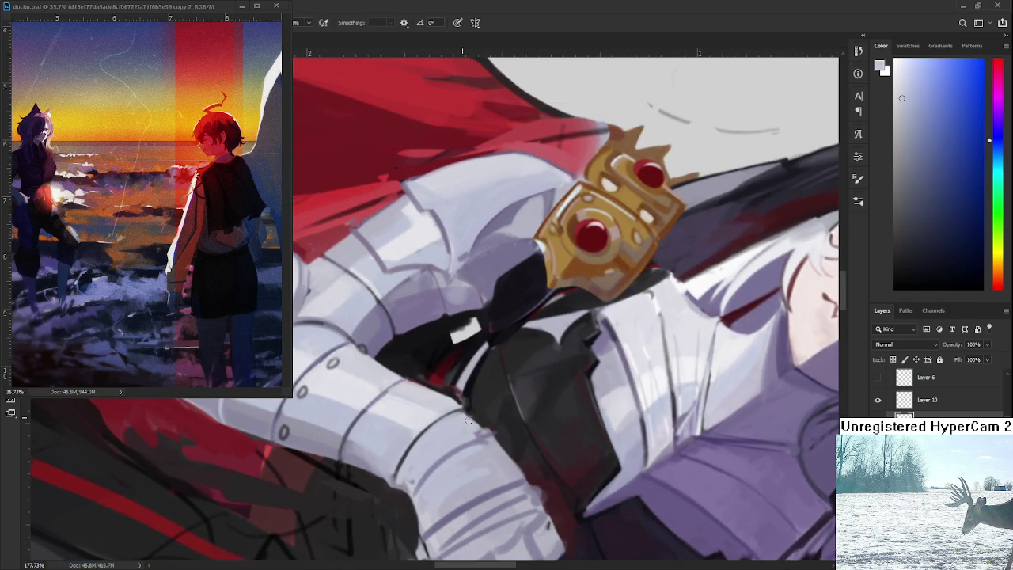
{"action": "left_click", "coordinate": [482, 436], "text": "alt"}
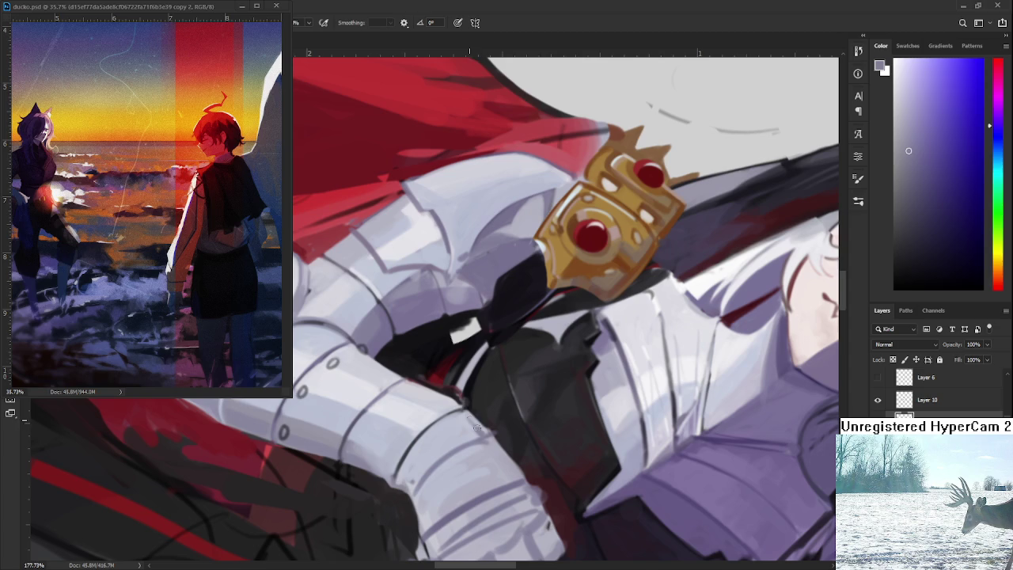
{"action": "left_click", "coordinate": [486, 432], "text": "alt"}
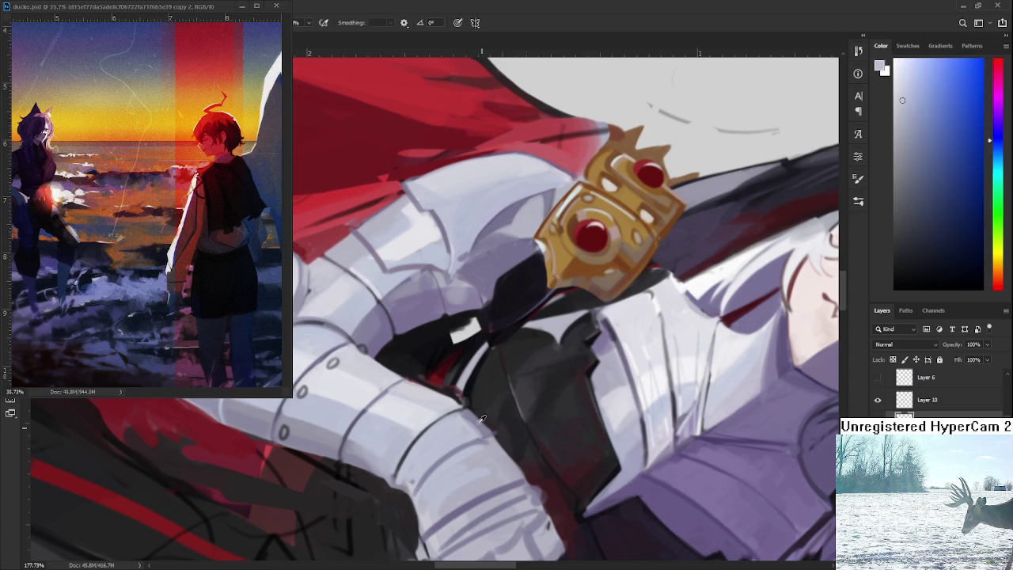
{"action": "left_click", "coordinate": [469, 415], "text": "alt"}
{"action": "left_click", "coordinate": [489, 412], "text": "alt"}
Rotate the canvas upright and pick lighter and purple-grey armour tones.
{"action": "mouse_move", "coordinate": [488, 412]}
{"action": "left_mouse_down"}
{"action": "mouse_move", "coordinate": [579, 428]}
{"action": "mouse_move", "coordinate": [570, 380]}
{"action": "left_mouse_up"}
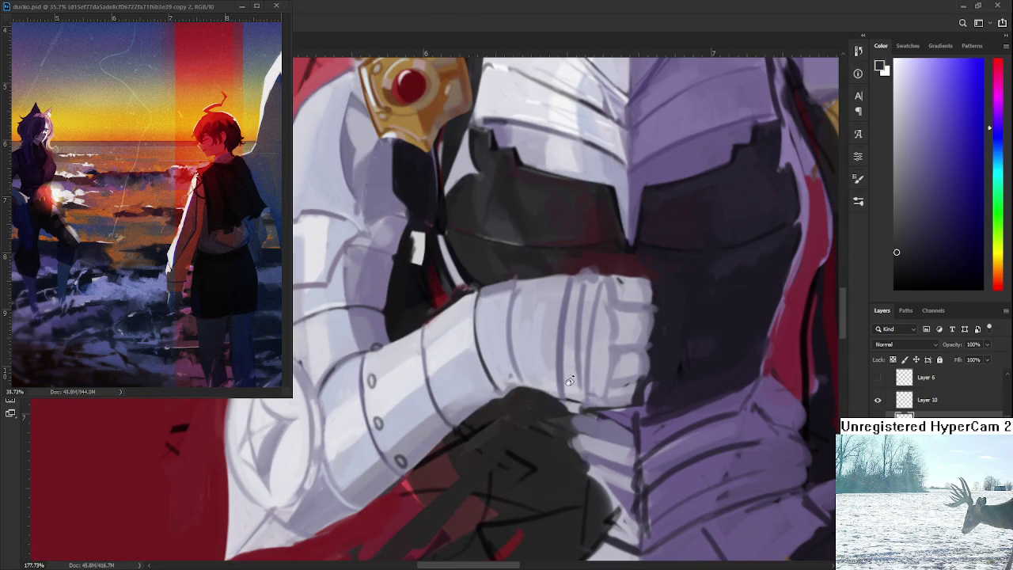
{"action": "left_click", "coordinate": [510, 374], "text": "alt"}
{"action": "left_click", "coordinate": [513, 366], "text": "alt"}
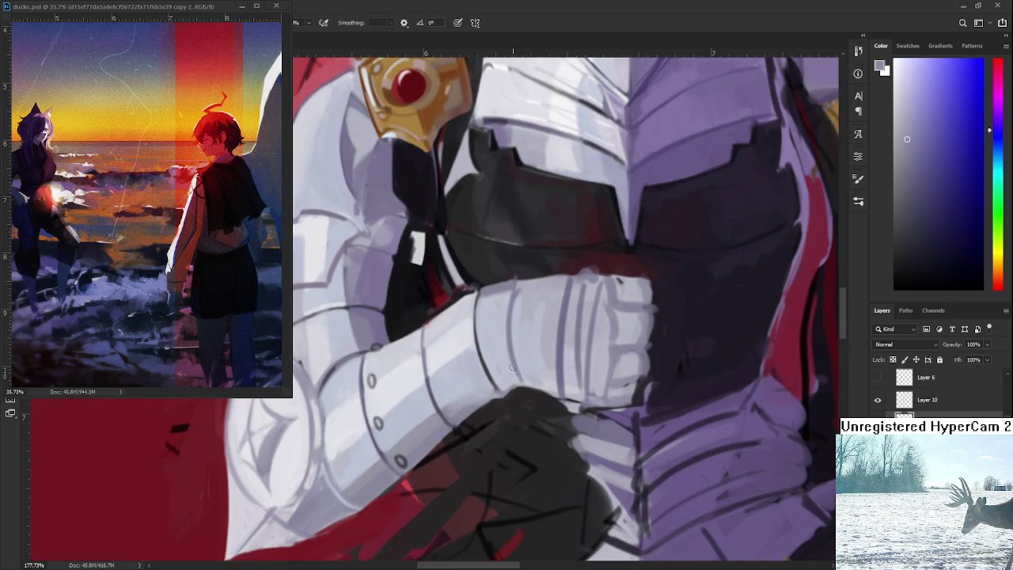
{"action": "left_click", "coordinate": [505, 383], "text": "alt"}
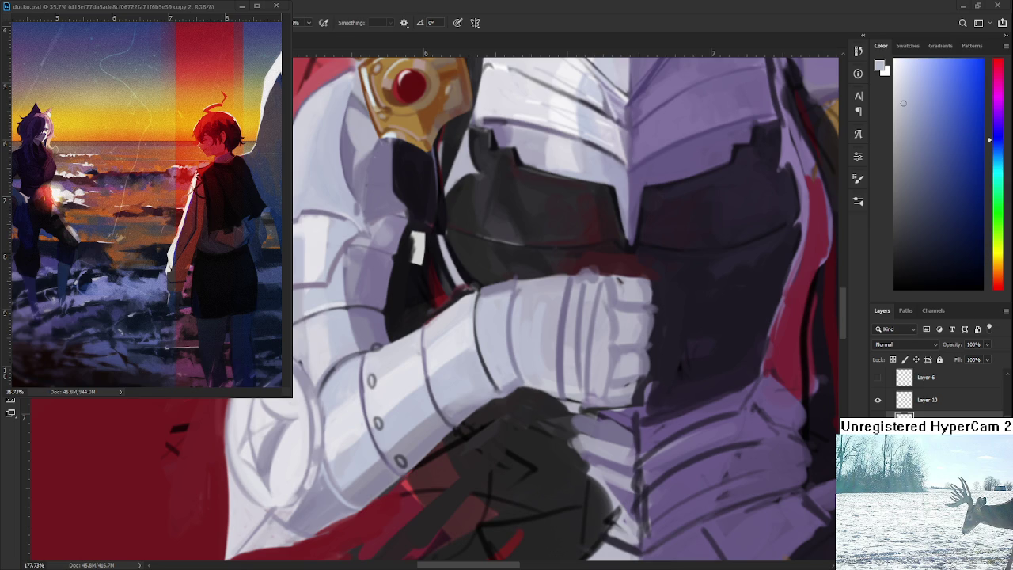
{"action": "scroll", "coordinate": [531, 402], "scroll_direction": "up", "scroll_amount": 2}
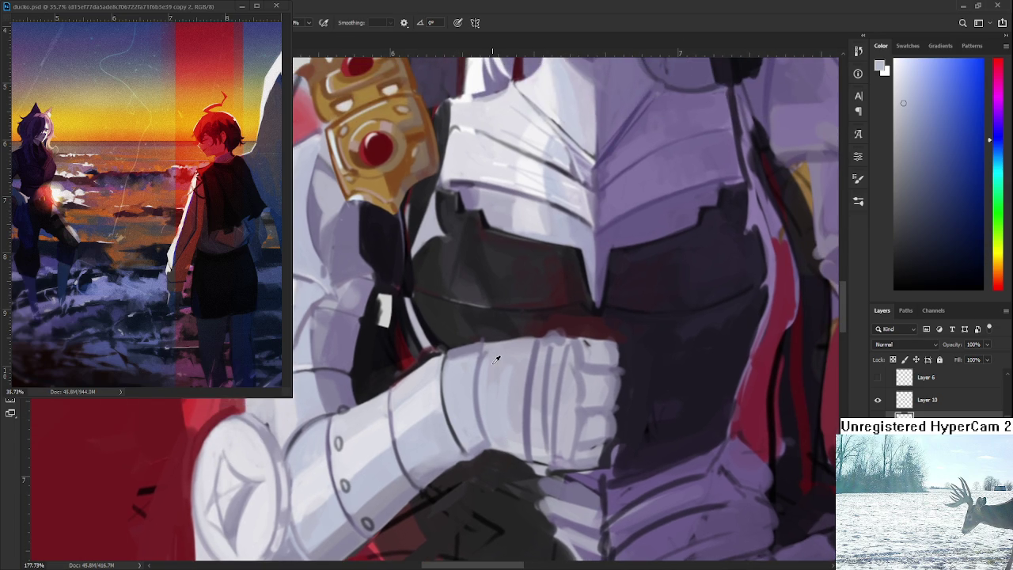
Paint the fist's pale lavender plate segments using near-white and shadowed gauntlet tones.
{"action": "left_click", "coordinate": [486, 369], "text": "alt"}
{"action": "left_click", "coordinate": [490, 389], "text": "alt"}
{"action": "left_click", "coordinate": [417, 412], "text": "alt"}
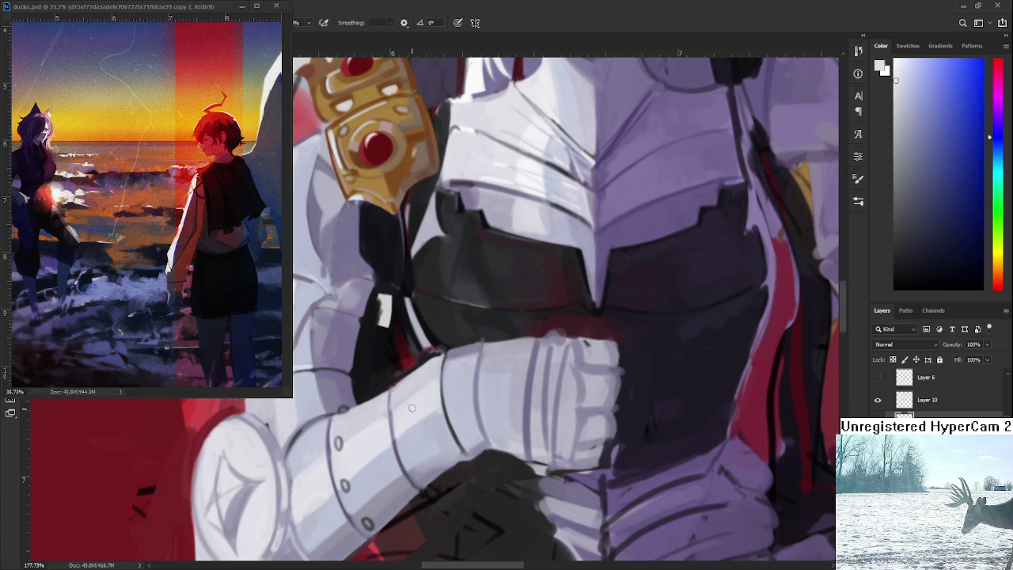
{"action": "left_click", "coordinate": [452, 399], "text": "alt"}
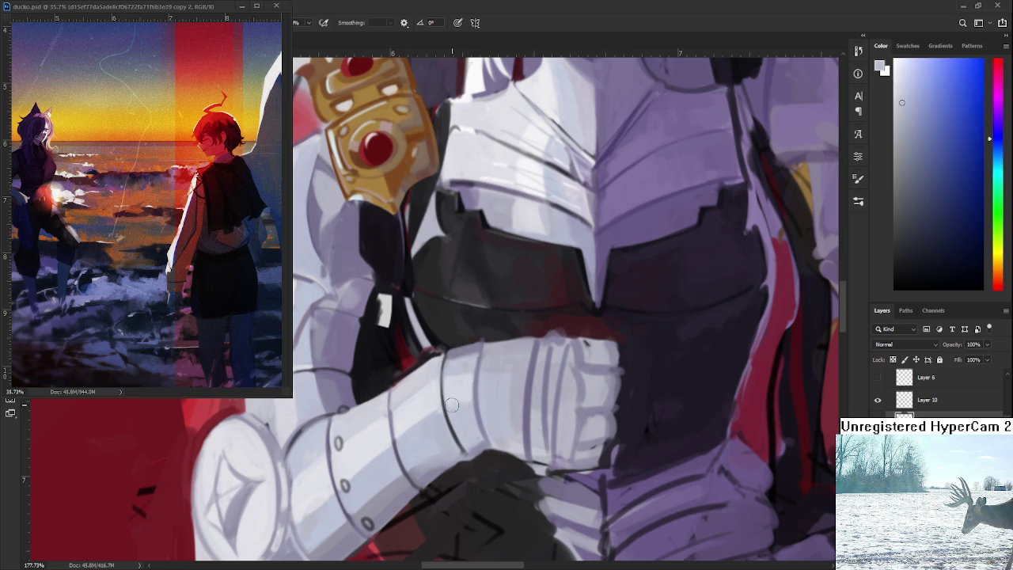
{"action": "left_click", "coordinate": [457, 400], "text": "alt"}
{"action": "left_click_drag", "start_coordinate": [446, 425], "coordinate": [413, 473]}
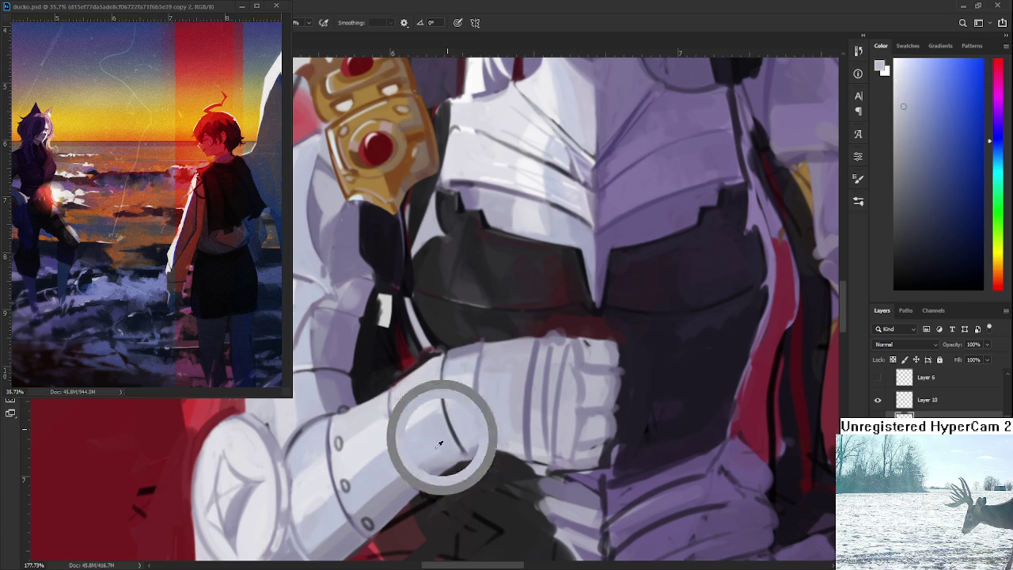
{"action": "left_click", "coordinate": [443, 453], "text": "alt"}
{"action": "left_click", "coordinate": [420, 472], "text": "alt"}
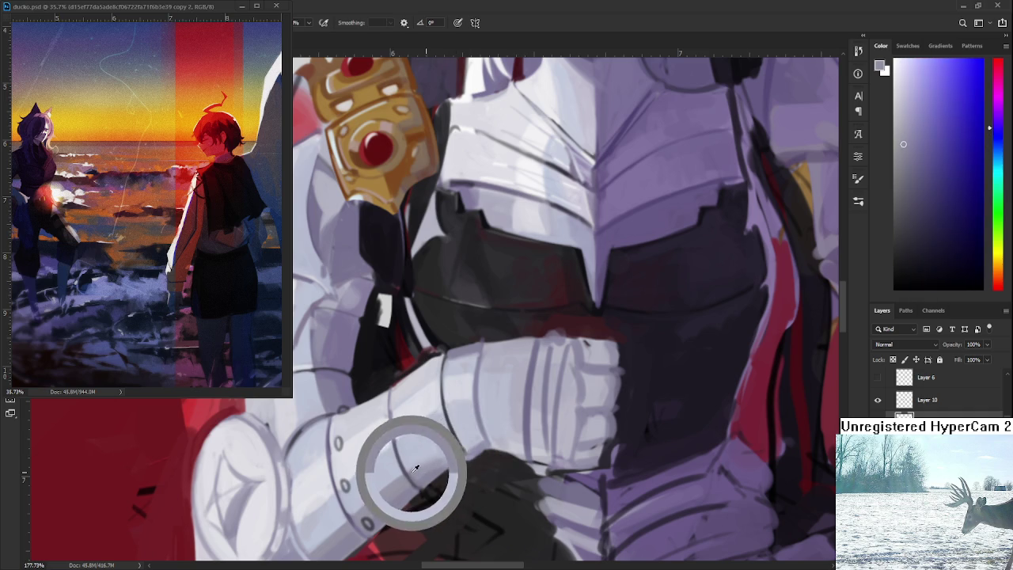
Add dark outline strokes near the knuckles with purple sampled from the breastplate.
{"action": "left_click", "coordinate": [466, 434], "text": "alt"}
{"action": "left_click", "coordinate": [458, 362], "text": "alt"}
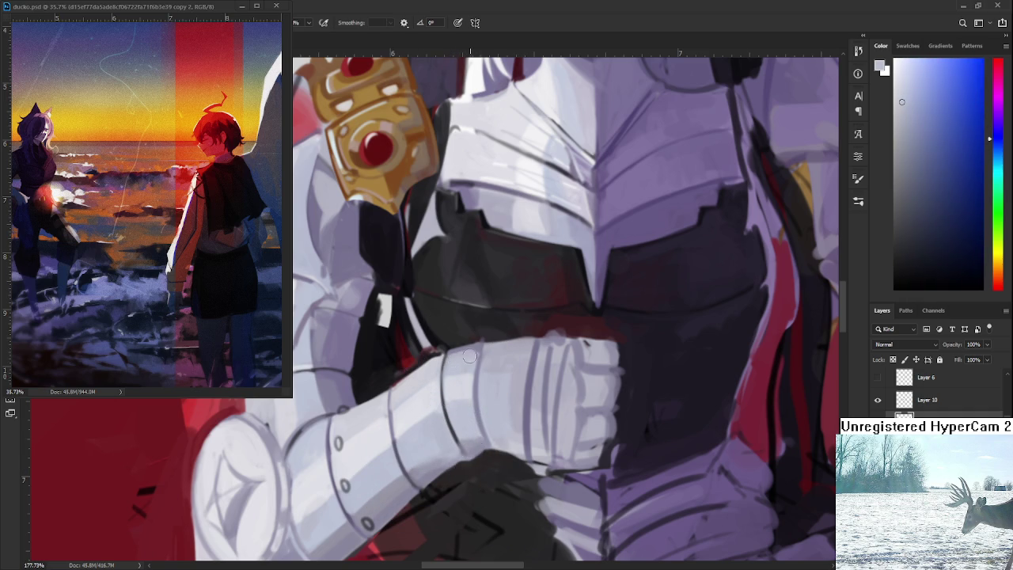
{"action": "left_click", "coordinate": [490, 347], "text": "alt"}
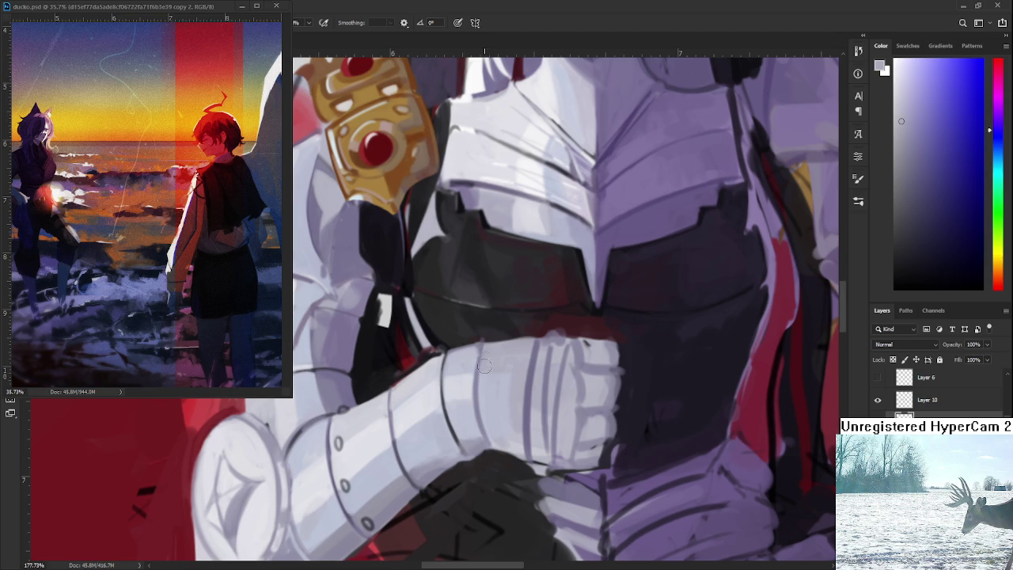
{"action": "left_click", "coordinate": [486, 336], "text": "alt"}
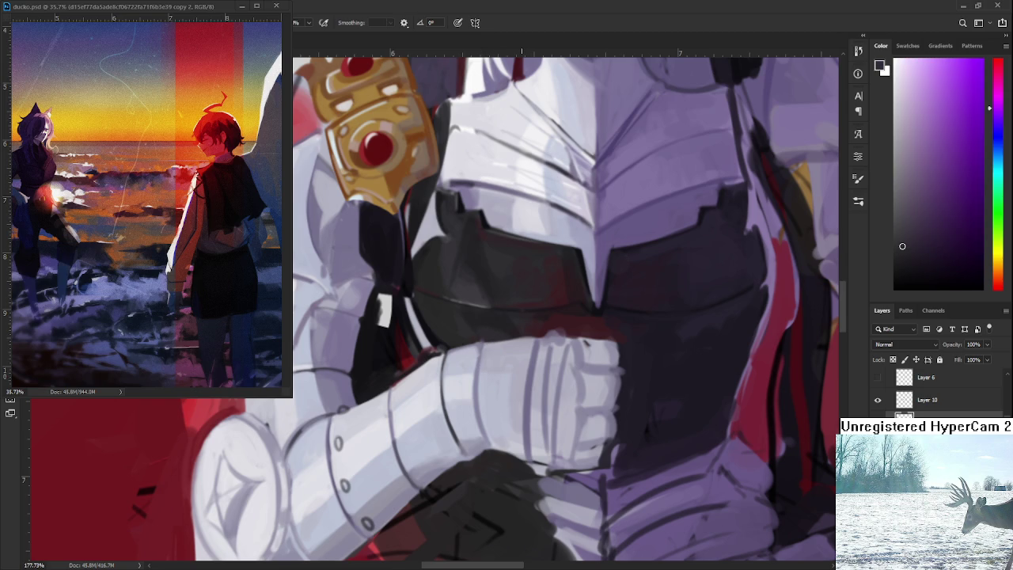
{"action": "scroll", "coordinate": [503, 354], "scroll_direction": "down", "scroll_amount": 3}
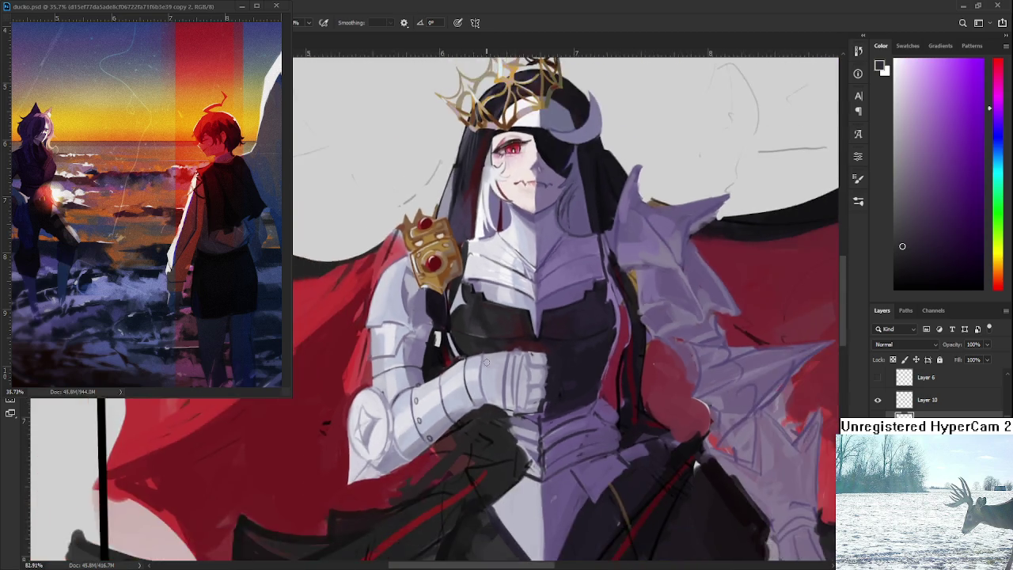
{"action": "scroll", "coordinate": [503, 353], "scroll_direction": "down", "scroll_amount": 2}
{"action": "scroll", "coordinate": [503, 354], "scroll_direction": "up", "scroll_amount": 1}
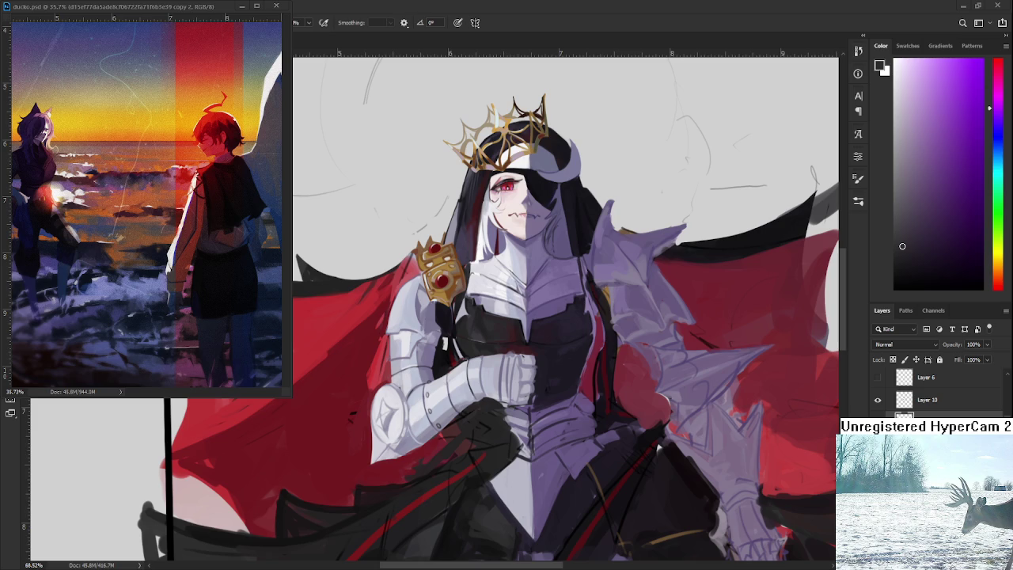
{"action": "scroll", "coordinate": [515, 387], "scroll_direction": "up", "scroll_amount": 2}
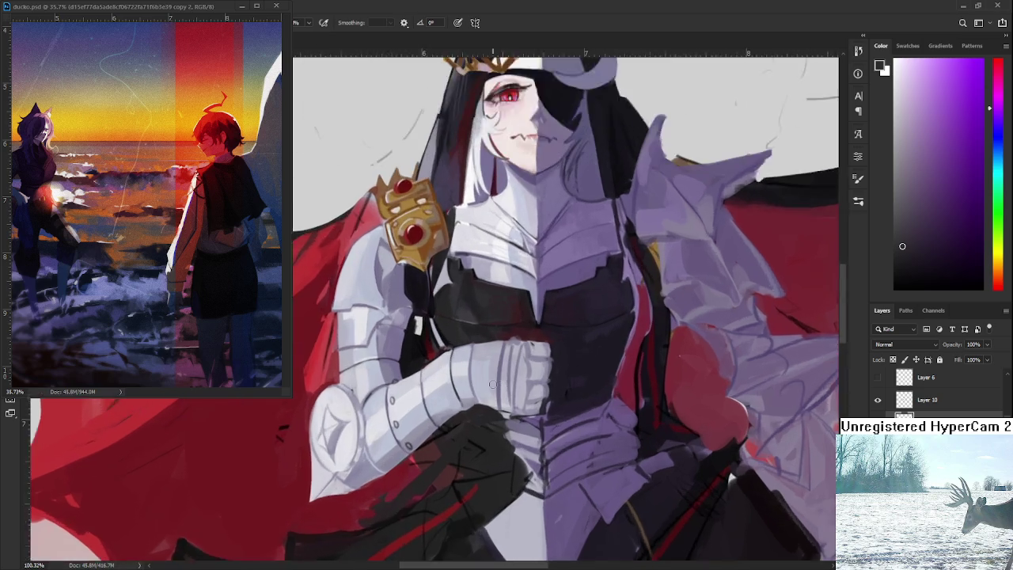
Clean up the finger plates with light grey-lavender highlights and thin dividing lines.
{"action": "scroll", "coordinate": [507, 387], "scroll_direction": "up", "scroll_amount": 2}
{"action": "left_click", "coordinate": [457, 389], "text": "alt"}
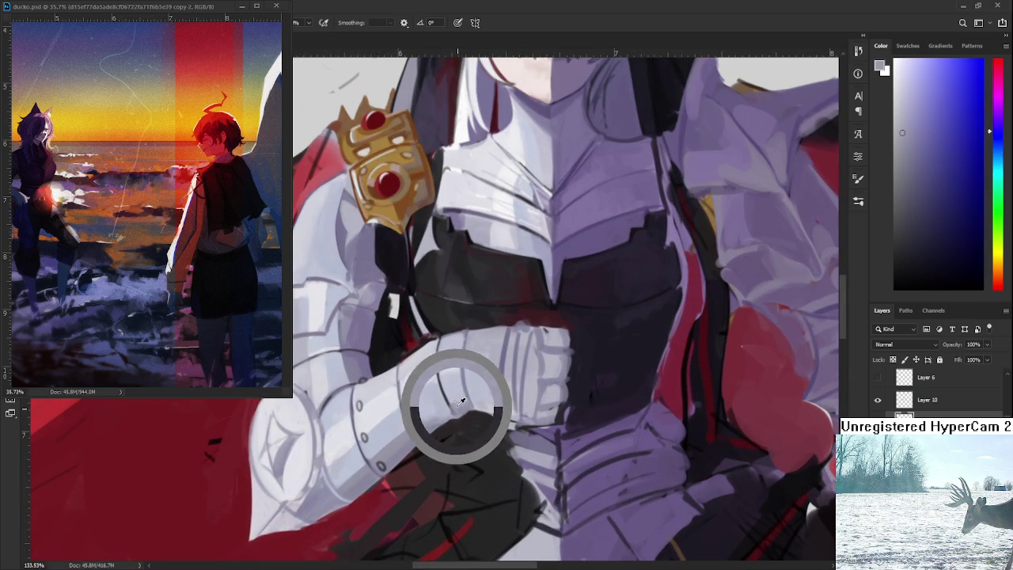
{"action": "left_click", "coordinate": [473, 398], "text": "alt"}
{"action": "left_click", "coordinate": [485, 398], "text": "alt"}
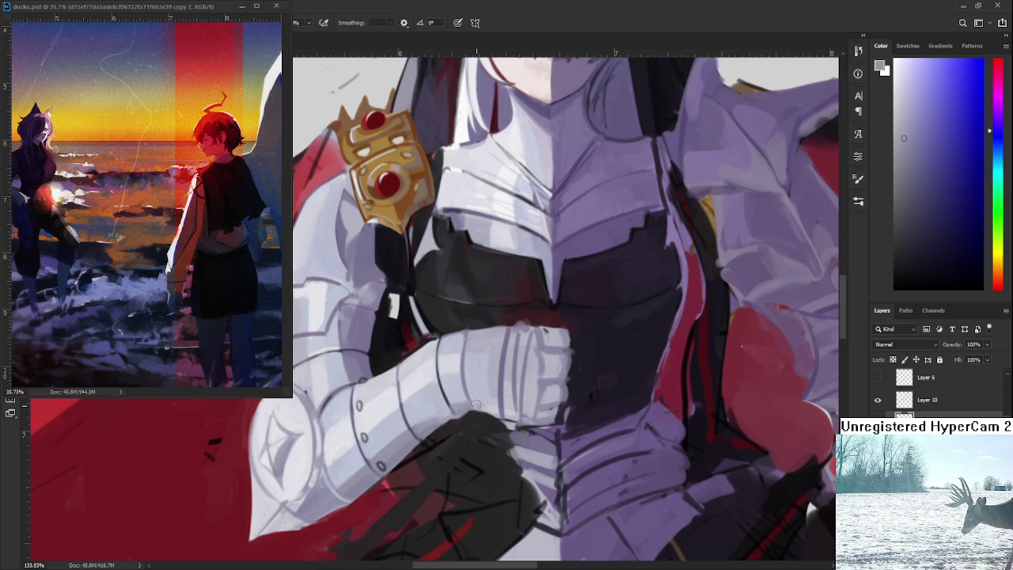
{"action": "left_click", "coordinate": [497, 397], "text": "alt"}
{"action": "left_click", "coordinate": [491, 367], "text": "alt"}
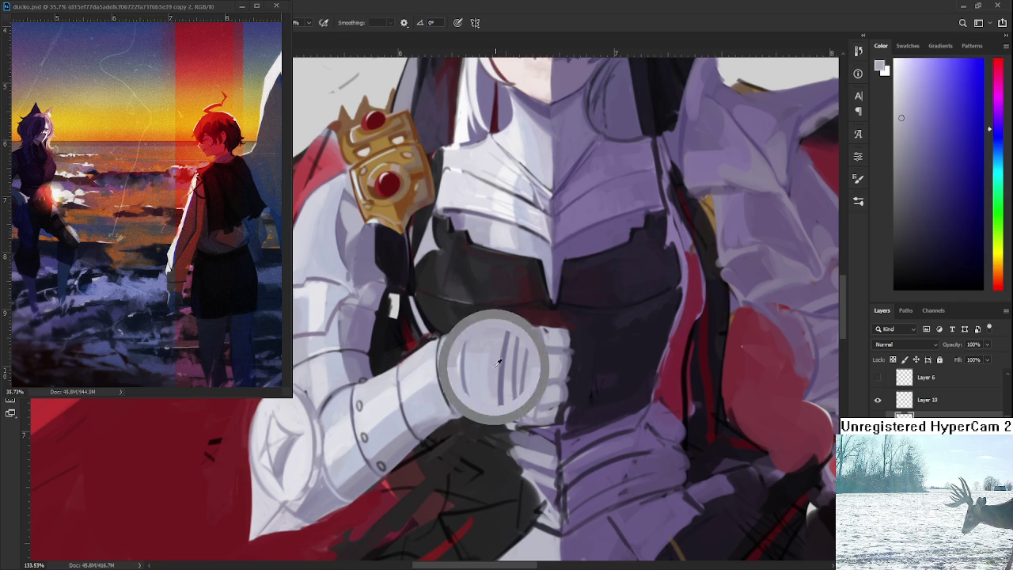
{"action": "left_click", "coordinate": [484, 360], "text": "alt"}
{"action": "left_click", "coordinate": [486, 345], "text": "alt"}
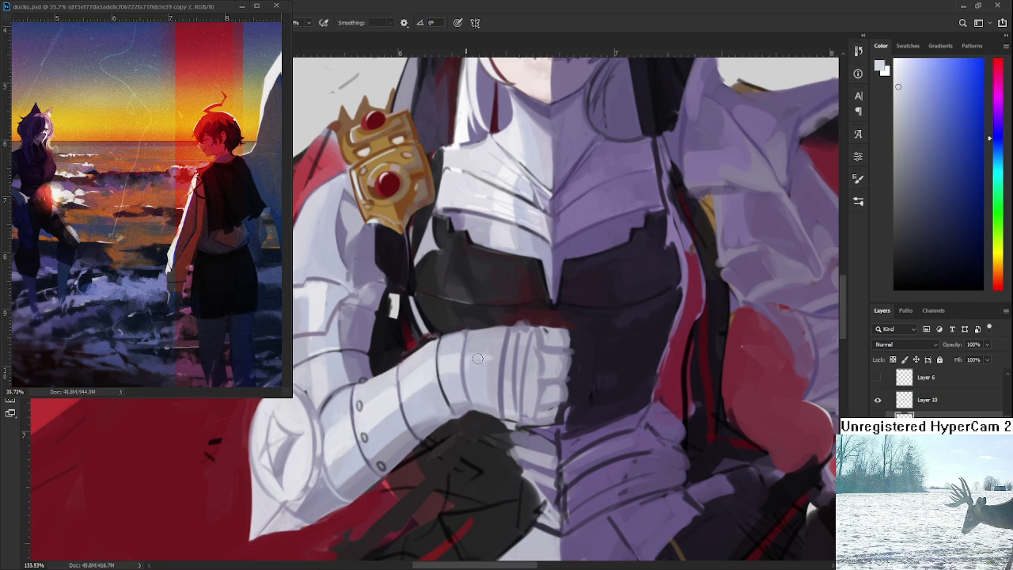
{"action": "left_click", "coordinate": [474, 377], "text": "alt"}
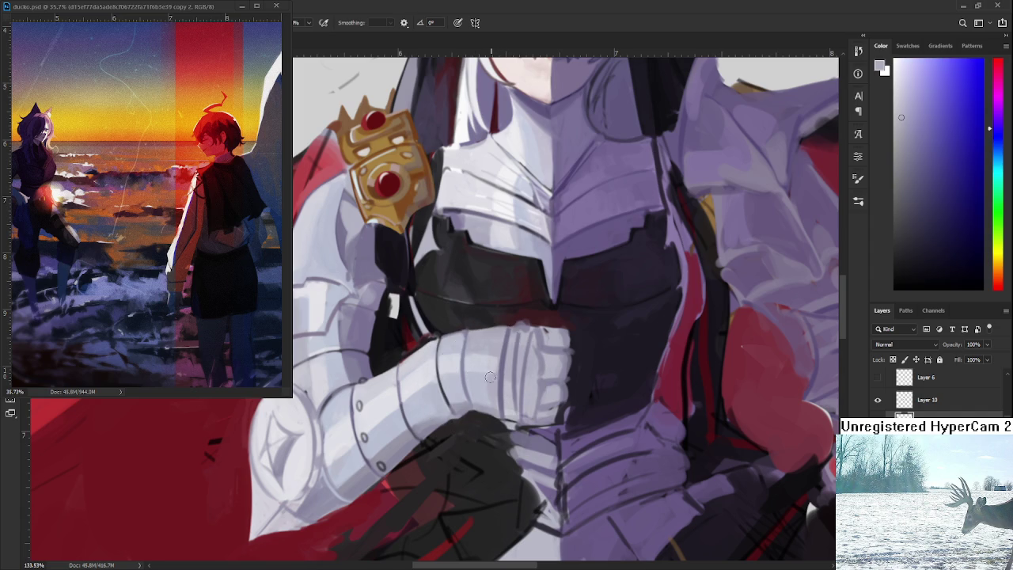
{"action": "left_click", "coordinate": [492, 365], "text": "alt"}
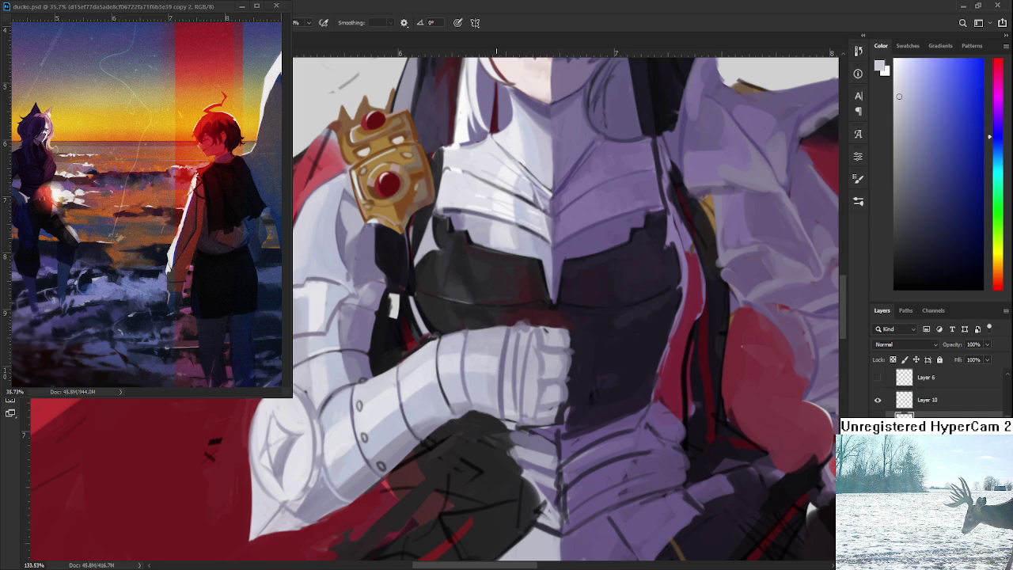
{"action": "scroll", "coordinate": [493, 366], "scroll_direction": "down", "scroll_amount": 3}
{"action": "scroll", "coordinate": [496, 376], "scroll_direction": "down", "scroll_amount": 3}
{"action": "scroll", "coordinate": [500, 388], "scroll_direction": "down", "scroll_amount": 2}
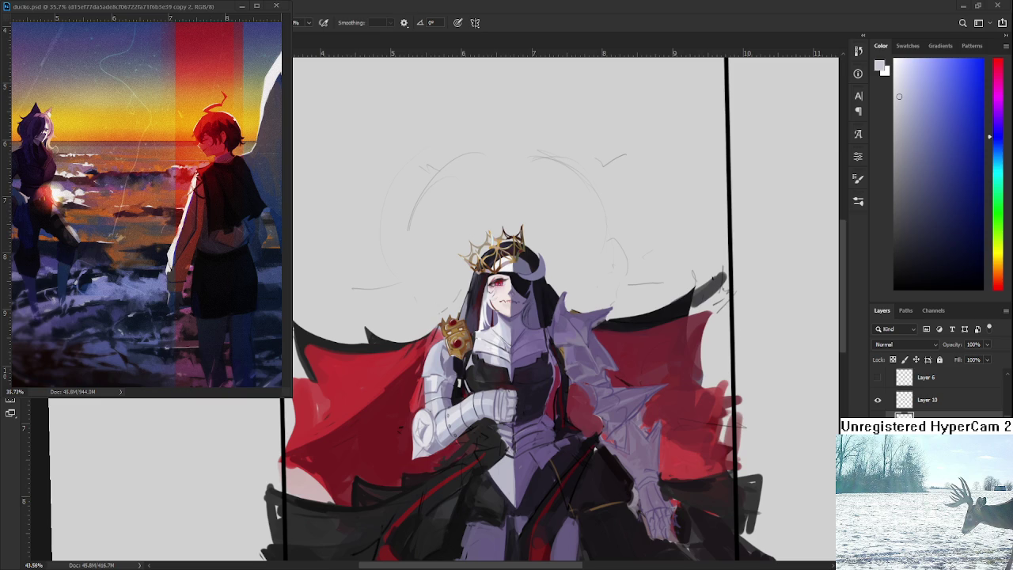
Zoom into the knuckles and paint purple-grey segment lines between lighter plate tones.
{"action": "scroll", "coordinate": [490, 402], "scroll_direction": "up", "scroll_amount": 2}
{"action": "scroll", "coordinate": [490, 402], "scroll_direction": "up", "scroll_amount": 2}
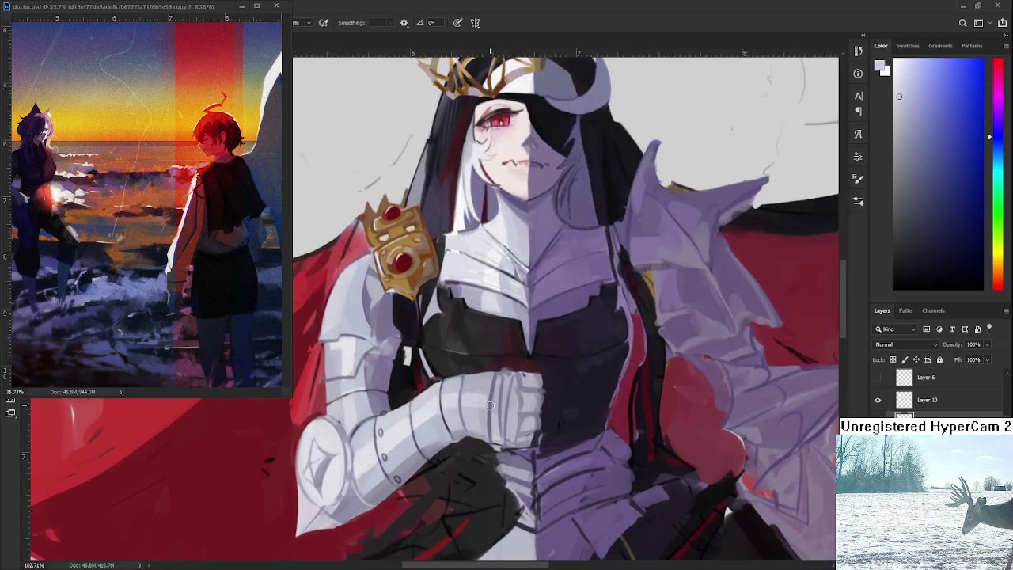
{"action": "scroll", "coordinate": [490, 402], "scroll_direction": "up", "scroll_amount": 2}
{"action": "scroll", "coordinate": [490, 402], "scroll_direction": "up", "scroll_amount": 2}
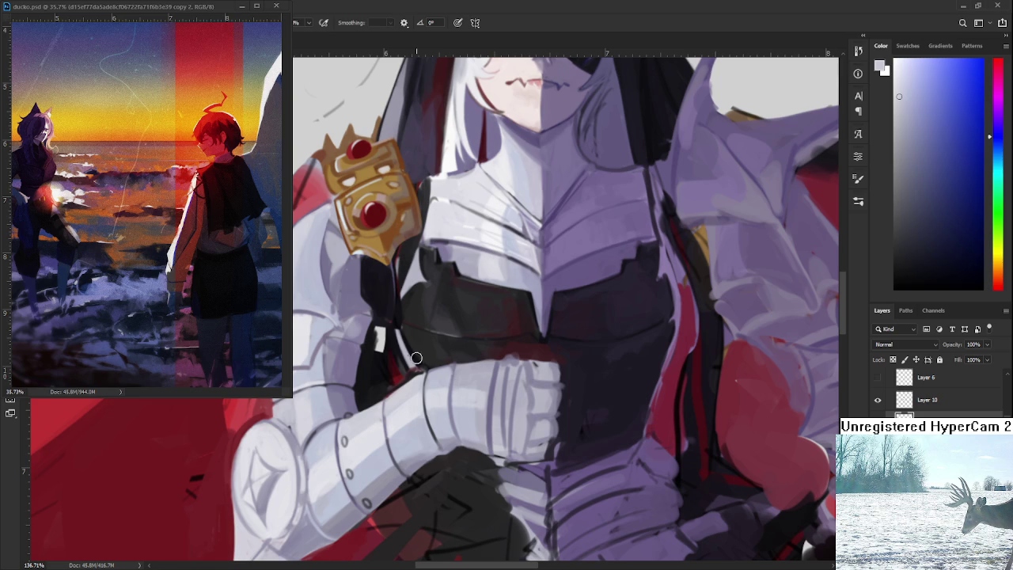
{"action": "left_click_drag", "start_coordinate": [472, 419], "coordinate": [463, 401]}
{"action": "left_click", "coordinate": [425, 389], "text": "alt"}
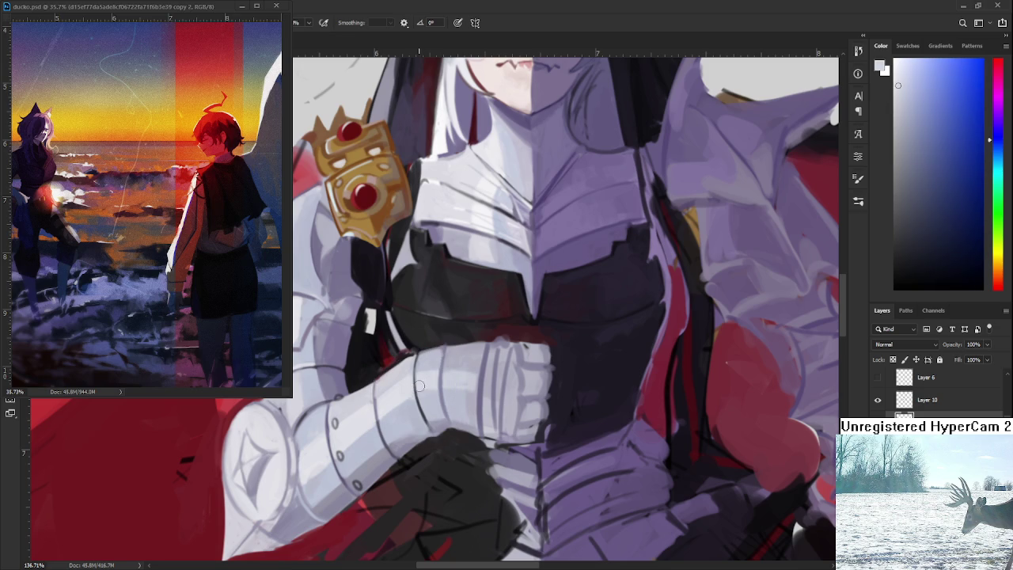
{"action": "left_click", "coordinate": [436, 380], "text": "alt"}
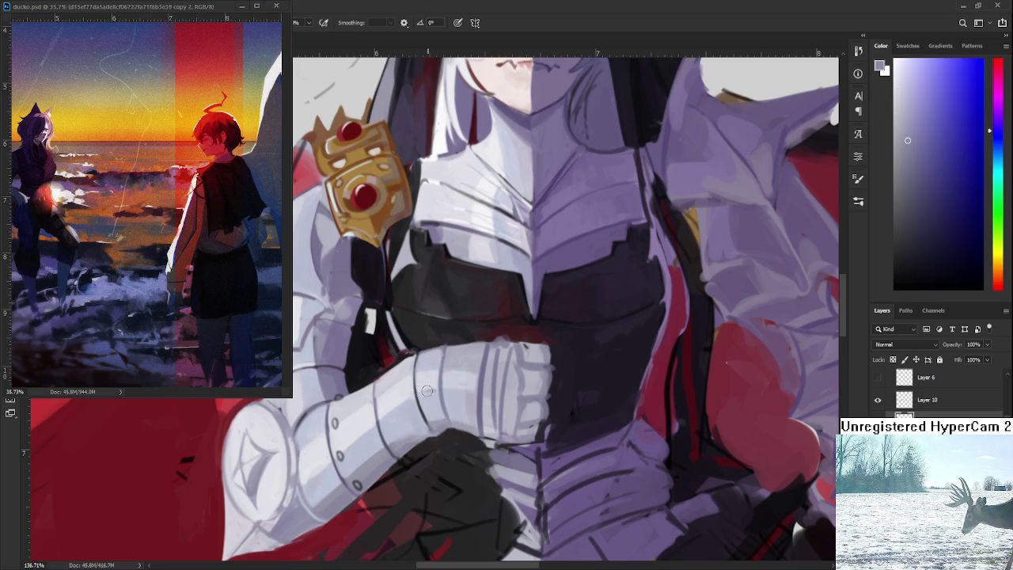
{"action": "left_click", "coordinate": [428, 393], "text": "alt"}
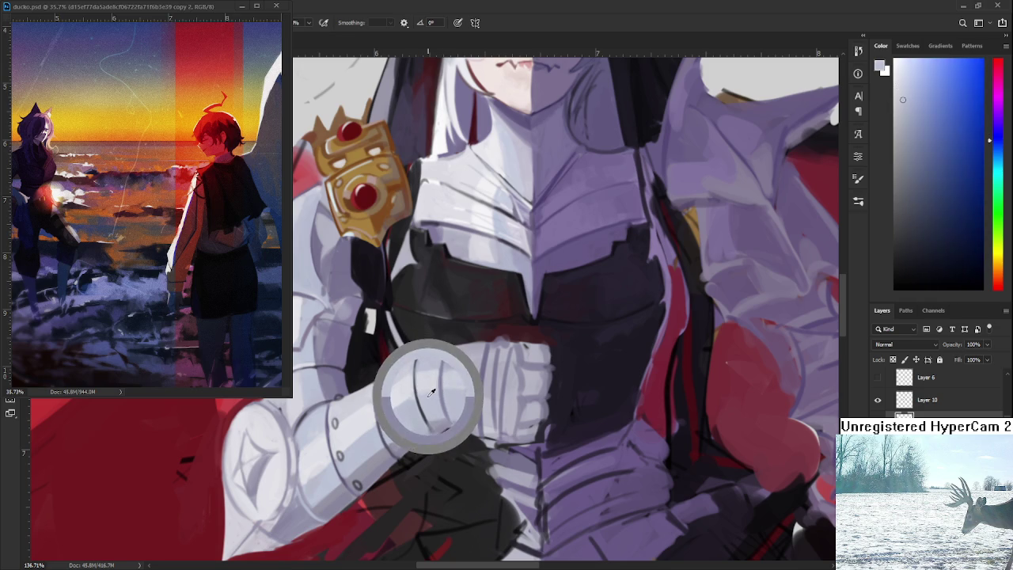
{"action": "left_click", "coordinate": [472, 416], "text": "alt"}
{"action": "left_click", "coordinate": [472, 415], "text": "alt"}
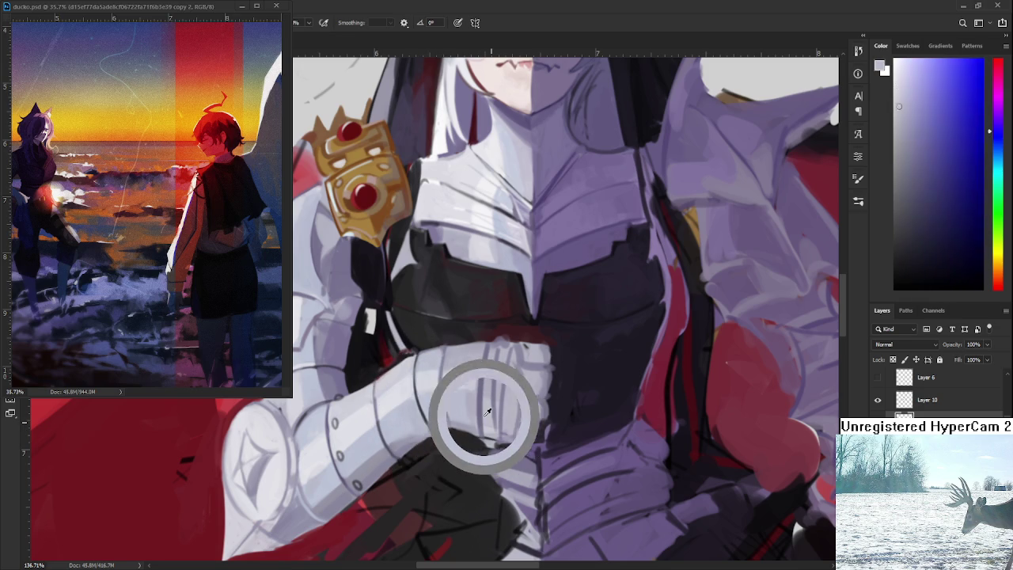
{"action": "left_click_drag", "start_coordinate": [474, 407], "coordinate": [504, 370]}
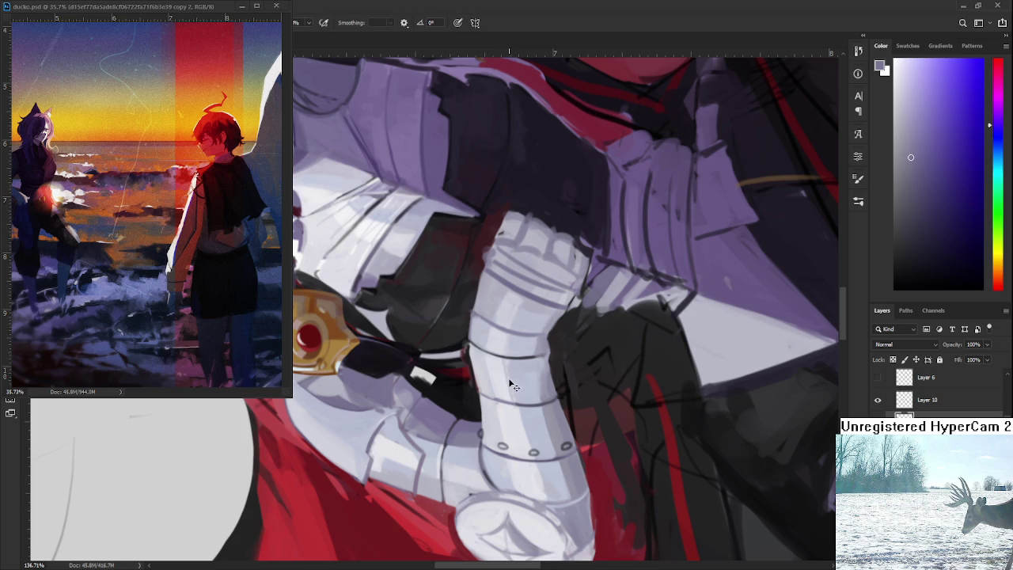
Rotate the canvas so the gauntlet arm leans diagonally for painting.
{"action": "key", "text": "r"}
{"action": "left_click_drag", "start_coordinate": [565, 351], "coordinate": [502, 399]}
{"action": "key", "text": "b"}
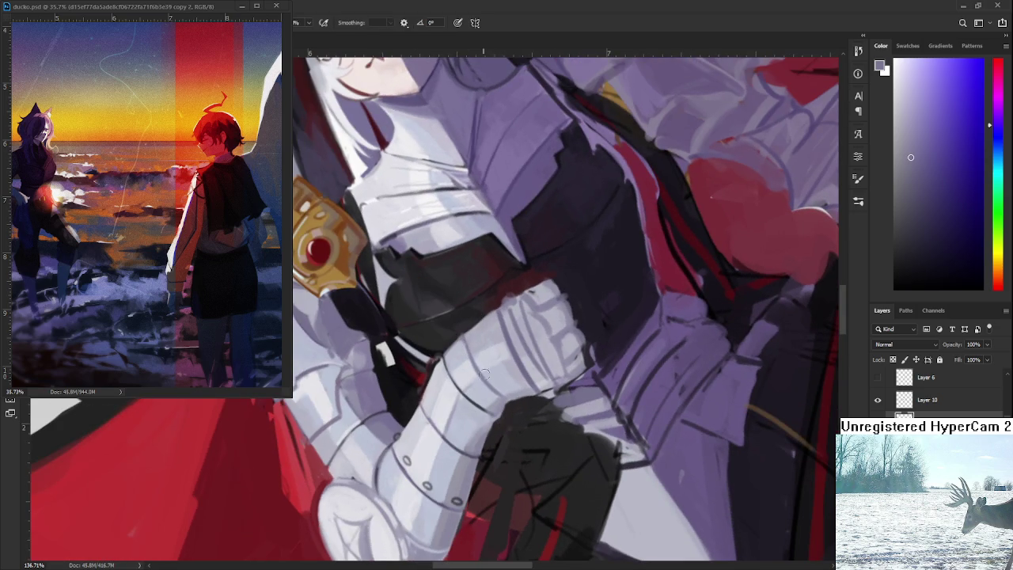
{"action": "key", "text": "r"}
{"action": "mouse_move", "coordinate": [481, 373]}
{"action": "left_mouse_down"}
{"action": "mouse_move", "coordinate": [479, 449]}
{"action": "mouse_move", "coordinate": [526, 342]}
{"action": "left_mouse_up"}
{"action": "key", "text": "b"}
Reshape the knuckle plates with light grey-white highlights and darker grey divisions.
{"action": "left_click", "coordinate": [444, 373], "text": "alt"}
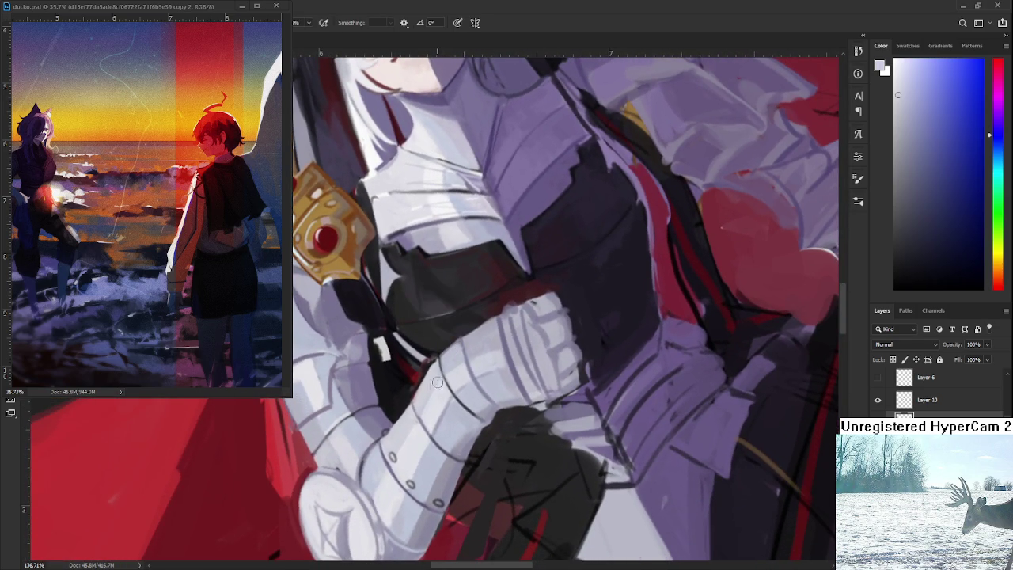
{"action": "left_click", "coordinate": [459, 372], "text": "alt"}
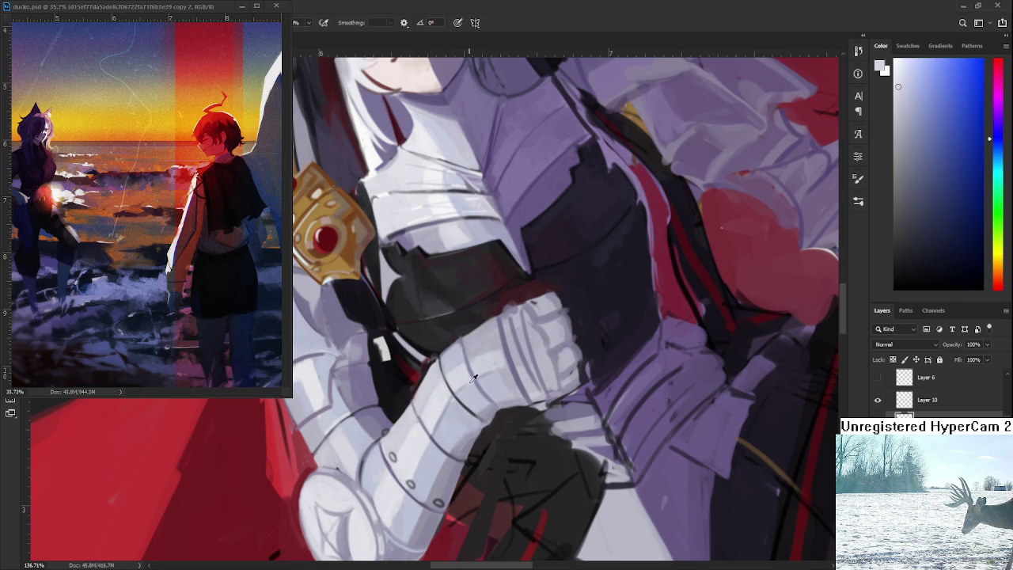
{"action": "left_click", "coordinate": [467, 386], "text": "alt"}
{"action": "left_click", "coordinate": [472, 366], "text": "alt"}
{"action": "left_click", "coordinate": [457, 362], "text": "alt"}
{"action": "left_click", "coordinate": [453, 377], "text": "alt"}
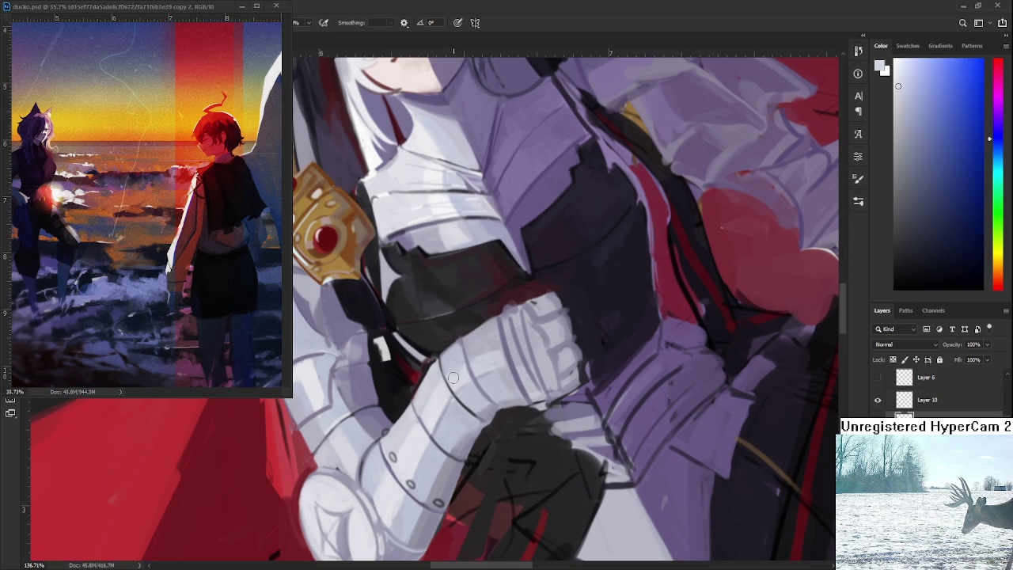
{"action": "left_click", "coordinate": [485, 350], "text": "alt"}
{"action": "left_click", "coordinate": [497, 351], "text": "alt"}
{"action": "left_click", "coordinate": [502, 343], "text": "alt"}
Refine the finger plates with lavender tints and dark red accents from the painting.
{"action": "left_click", "coordinate": [516, 327], "text": "alt"}
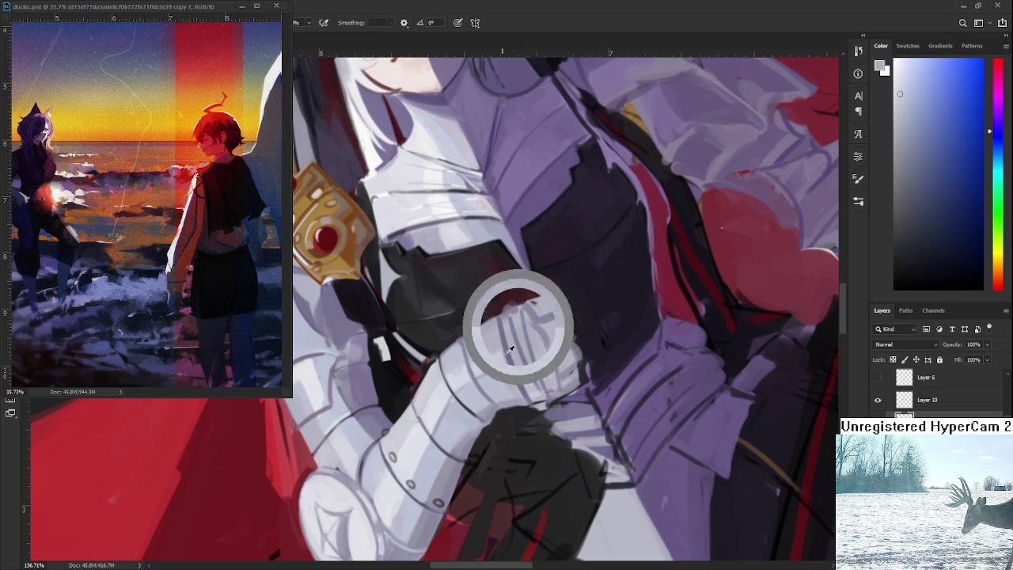
{"action": "left_click", "coordinate": [512, 352], "text": "alt"}
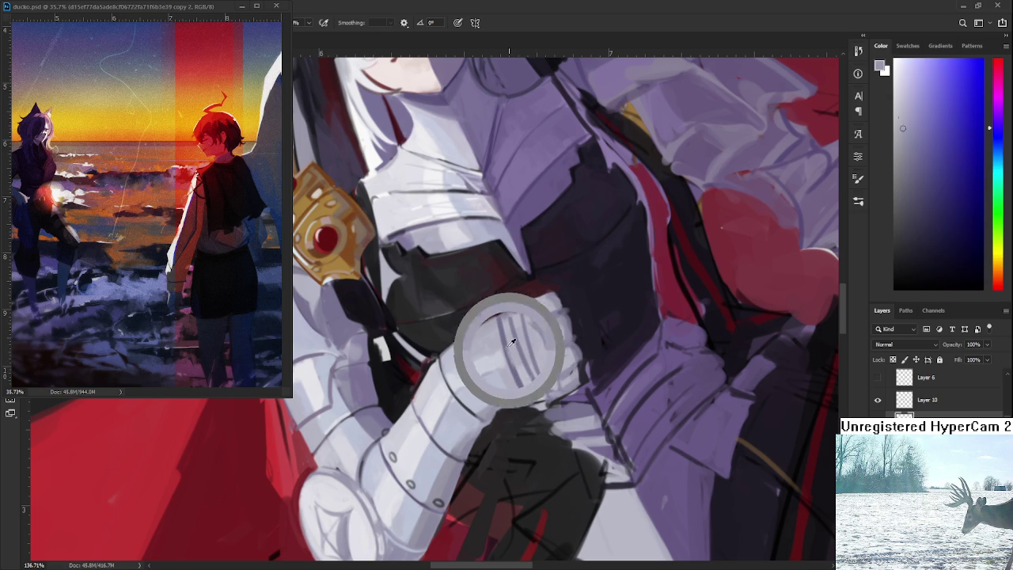
{"action": "left_click", "coordinate": [512, 346], "text": "alt"}
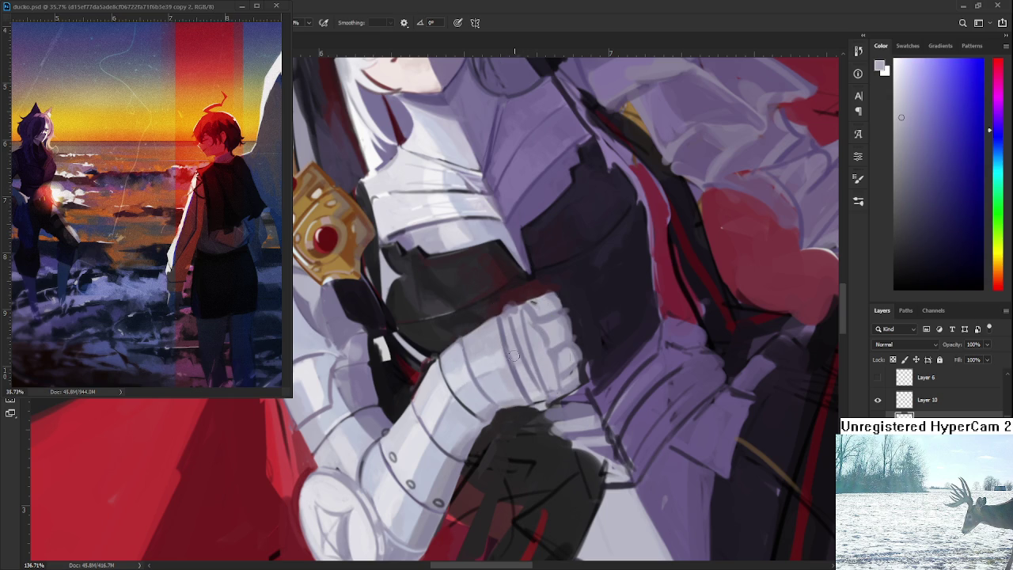
{"action": "left_click", "coordinate": [524, 376], "text": "alt"}
{"action": "left_click", "coordinate": [514, 353], "text": "alt"}
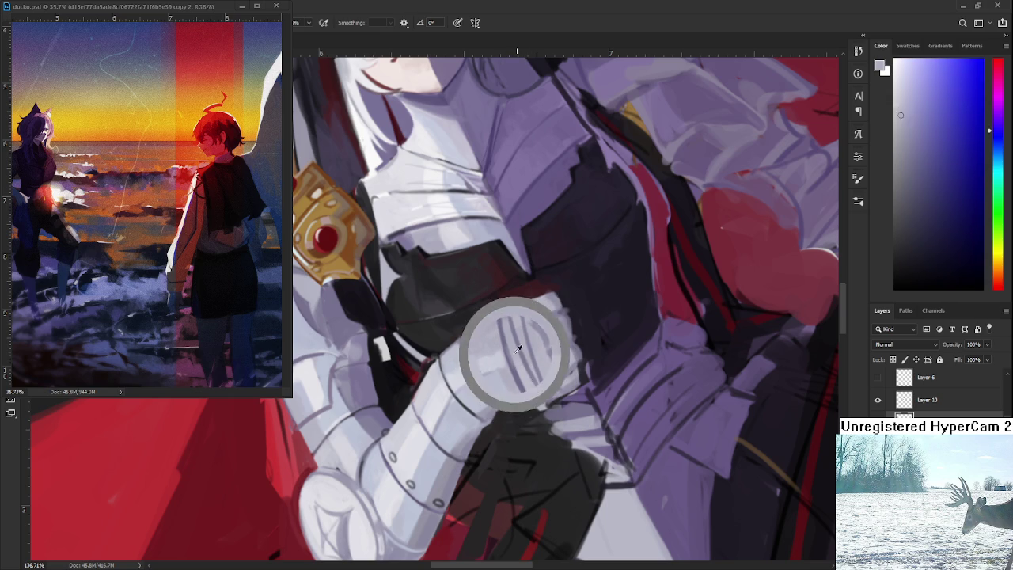
{"action": "left_click", "coordinate": [522, 357], "text": "alt"}
{"action": "left_click", "coordinate": [543, 383], "text": "alt"}
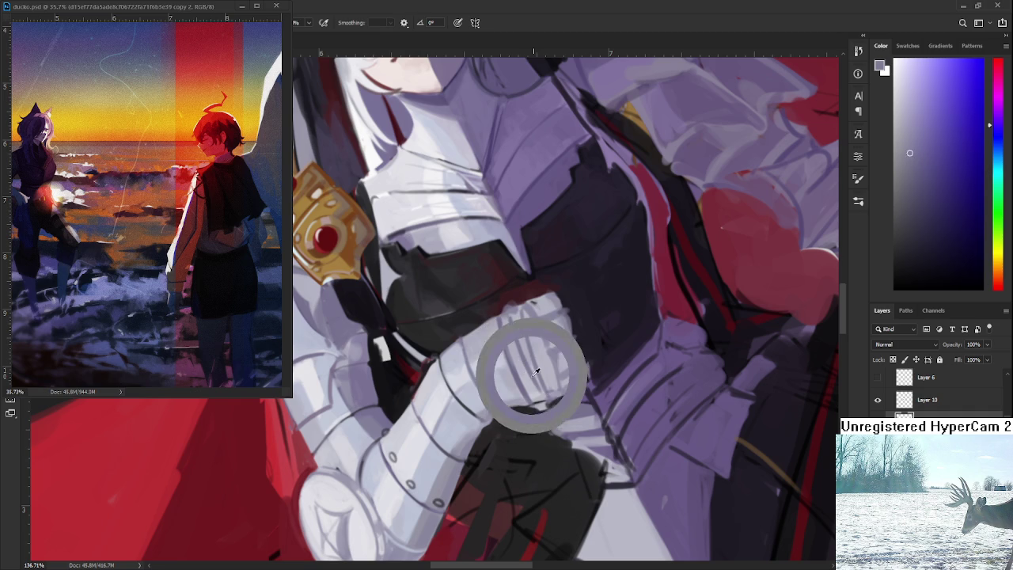
{"action": "left_click", "coordinate": [546, 397], "text": "alt"}
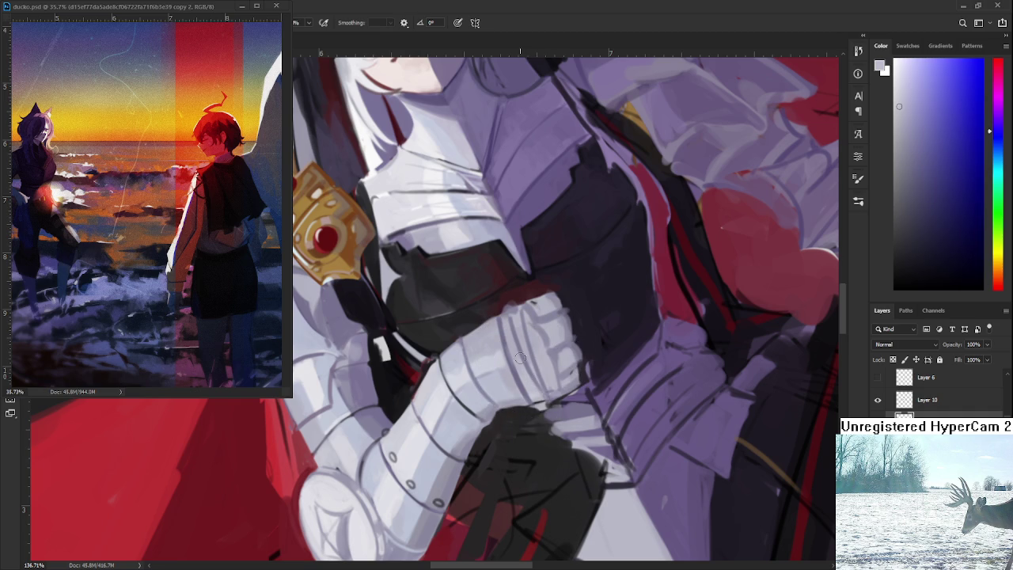
{"action": "left_click", "coordinate": [514, 317], "text": "alt"}
{"action": "left_click", "coordinate": [504, 306], "text": "alt"}
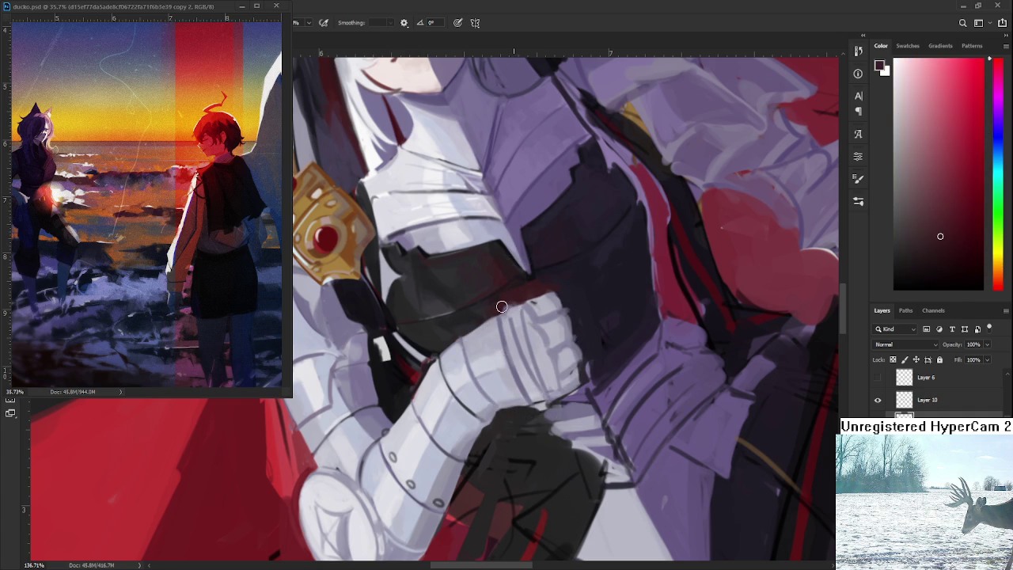
Zoom out to the whole figure and switch to a default black brush.
{"action": "scroll", "coordinate": [500, 306], "scroll_direction": "down", "scroll_amount": 2}
{"action": "scroll", "coordinate": [515, 324], "scroll_direction": "down", "scroll_amount": 2}
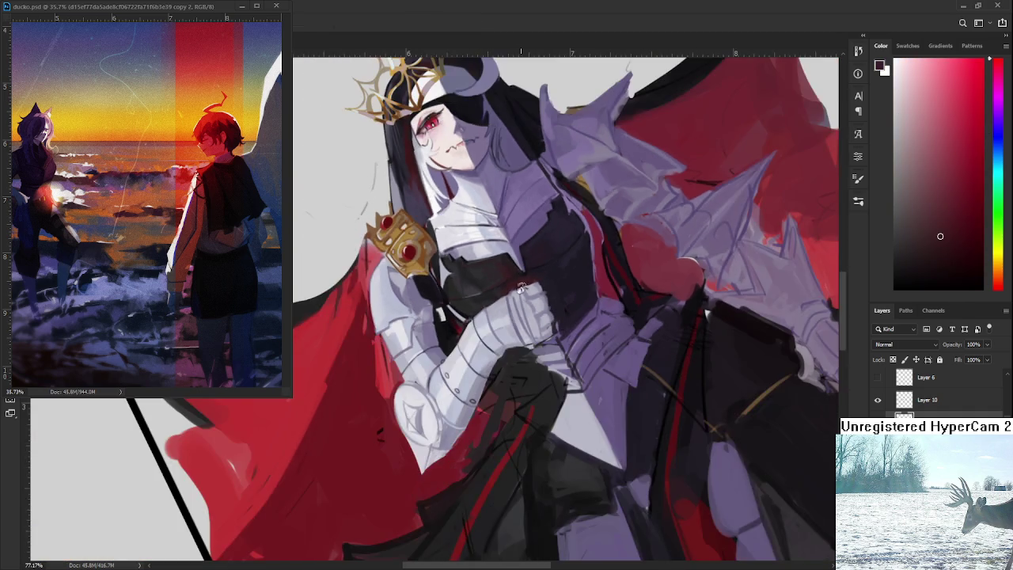
{"action": "scroll", "coordinate": [530, 356], "scroll_direction": "down", "scroll_amount": 2}
{"action": "scroll", "coordinate": [541, 370], "scroll_direction": "down", "scroll_amount": 2}
{"action": "scroll", "coordinate": [542, 370], "scroll_direction": "down", "scroll_amount": 1}
{"action": "scroll", "coordinate": [541, 371], "scroll_direction": "down", "scroll_amount": 1}
{"action": "key", "text": "d"}
{"action": "key", "text": "b"}
Hand-letter 'DINNER EAT' in black left of the queen's crown.
{"action": "mouse_move", "coordinate": [323, 288]}
{"action": "left_mouse_down"}
{"action": "mouse_move", "coordinate": [325, 307]}
{"action": "mouse_move", "coordinate": [347, 307]}
{"action": "left_mouse_up"}
{"action": "mouse_move", "coordinate": [353, 283]}
{"action": "left_mouse_down"}
{"action": "mouse_move", "coordinate": [355, 293]}
{"action": "mouse_move", "coordinate": [386, 264]}
{"action": "mouse_move", "coordinate": [400, 269]}
{"action": "mouse_move", "coordinate": [369, 314]}
{"action": "mouse_move", "coordinate": [378, 302]}
{"action": "left_mouse_up"}
{"action": "left_click_drag", "start_coordinate": [372, 313], "coordinate": [389, 299]}
{"action": "mouse_move", "coordinate": [392, 287]}
{"action": "left_mouse_down"}
{"action": "mouse_move", "coordinate": [391, 298]}
{"action": "mouse_move", "coordinate": [398, 282]}
{"action": "left_mouse_up"}
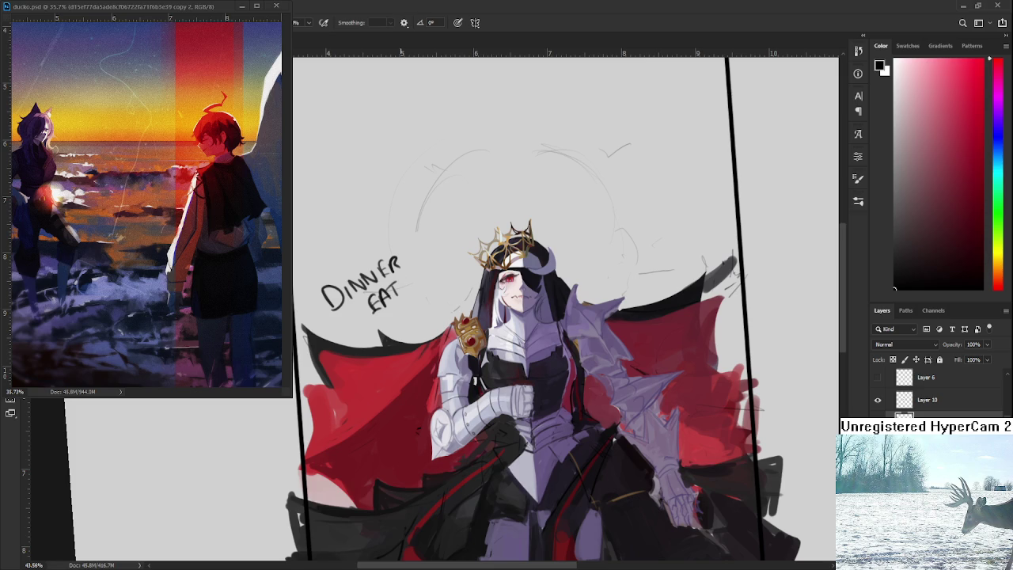